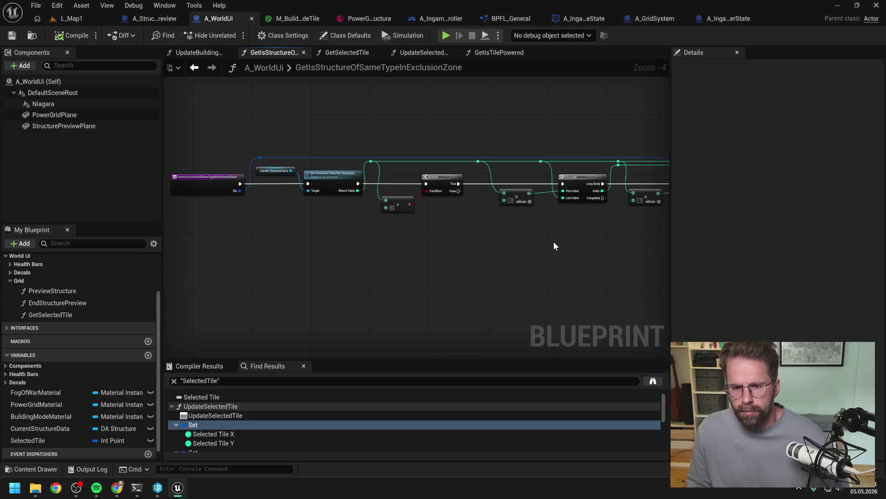
Add a Print String node beside the For Loop in the exclusion-zone function.
mouse_move(562, 247)
mouse_down()
mouse_move(424, 237)
mouse_move(408, 248)
mouse_up()
mouse_move(579, 232)
mouse_down()
mouse_move(395, 227)
mouse_move(344, 237)
mouse_up()
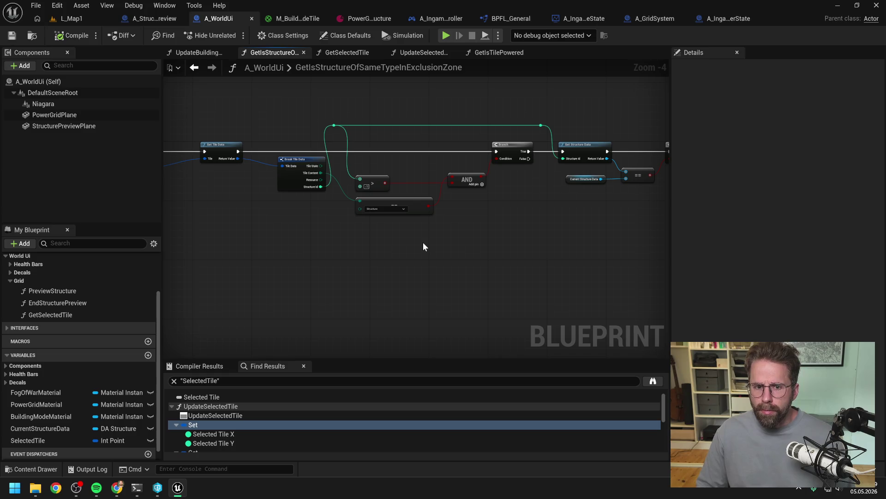
scroll(422, 241, down, 1)
mouse_move(258, 236)
mouse_down()
mouse_move(345, 236)
mouse_move(403, 221)
mouse_up()
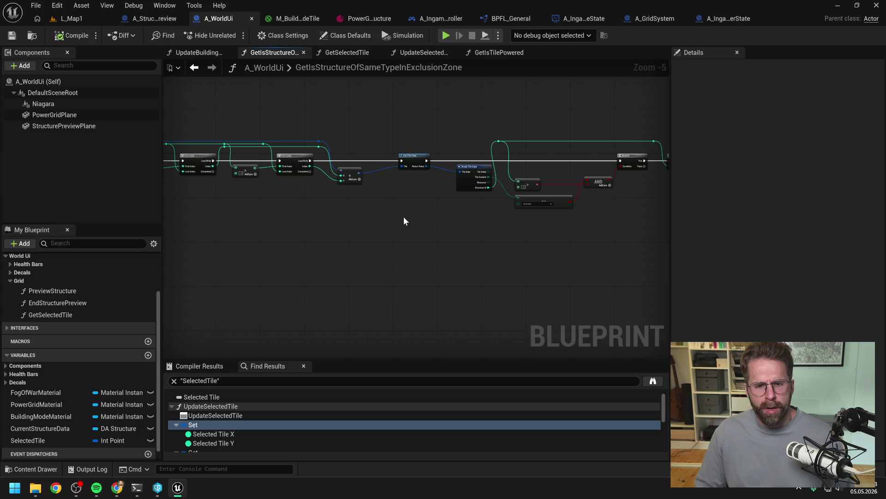
scroll(407, 189, up, 3)
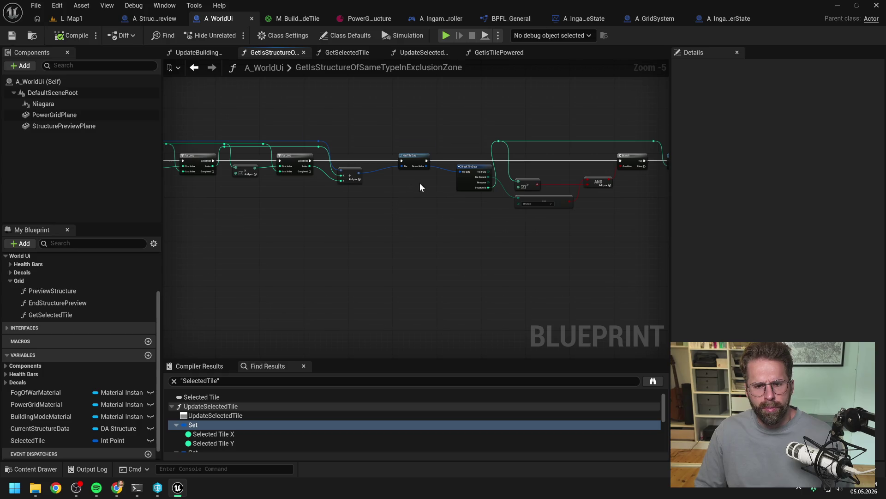
right_click(390, 216)
text(print)
key(Return)
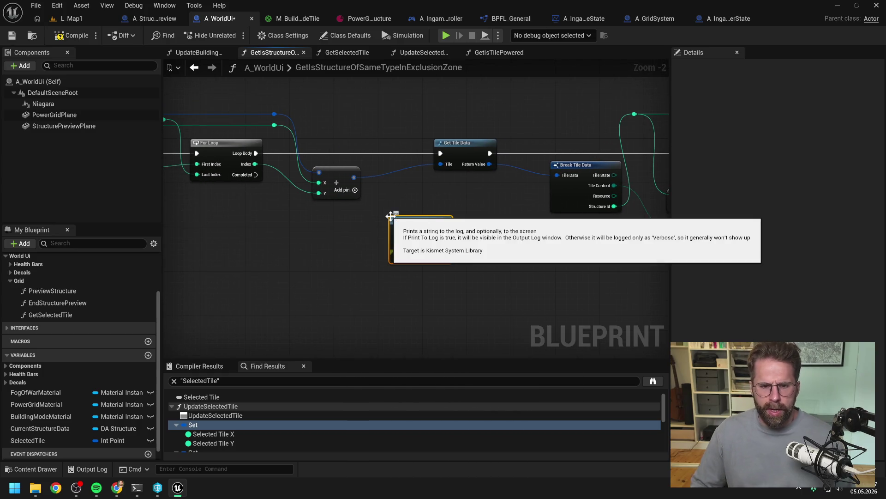
mouse_move(354, 177)
mouse_down()
mouse_move(396, 231)
mouse_move(356, 260)
mouse_up()
key(Escape)
click(425, 242)
Feed Print String an Append of 'RadiusTile:' plus the tile coordinate, run after each Loop Body.
text(append)
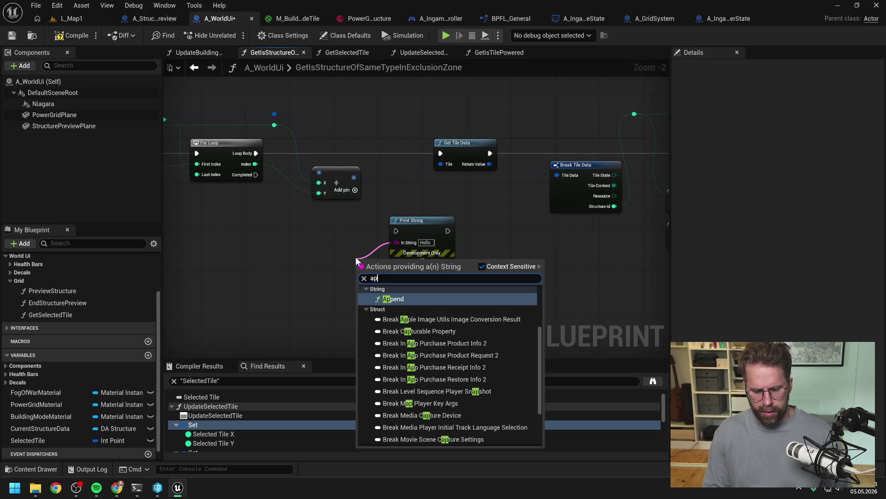
key(Return)
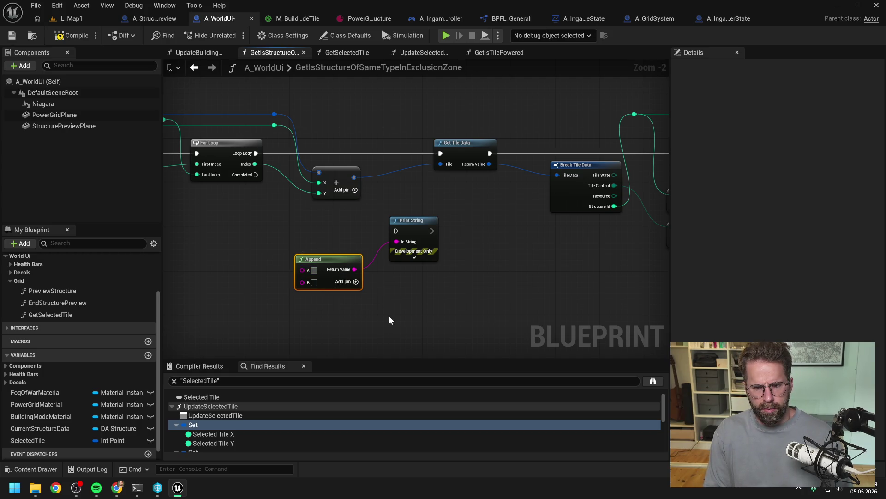
text(R)
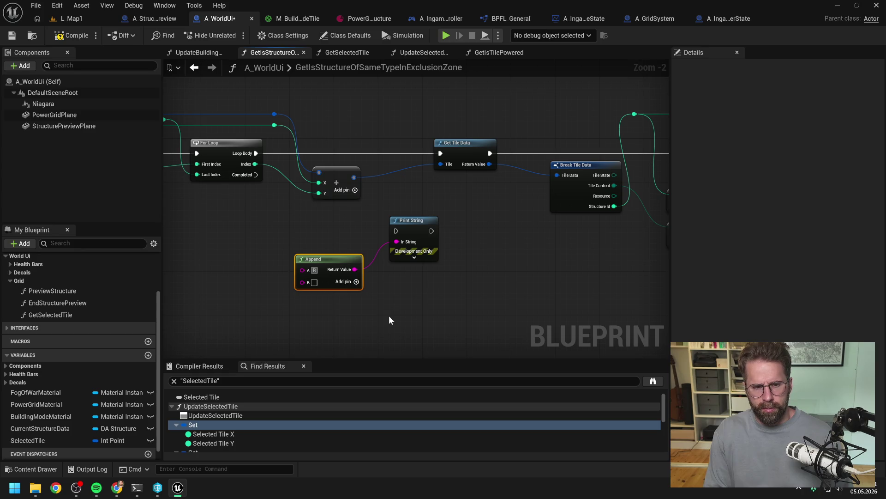
text(adiusTile:)
click(388, 320)
mouse_move(256, 153)
mouse_down()
mouse_move(396, 231)
mouse_move(438, 154)
mouse_up()
drag(354, 178, 301, 280)
Compile and save A_WorldUi, then bring up the UpdateBuildingModeTexture graph.
click(67, 37)
key(ctrl+s)
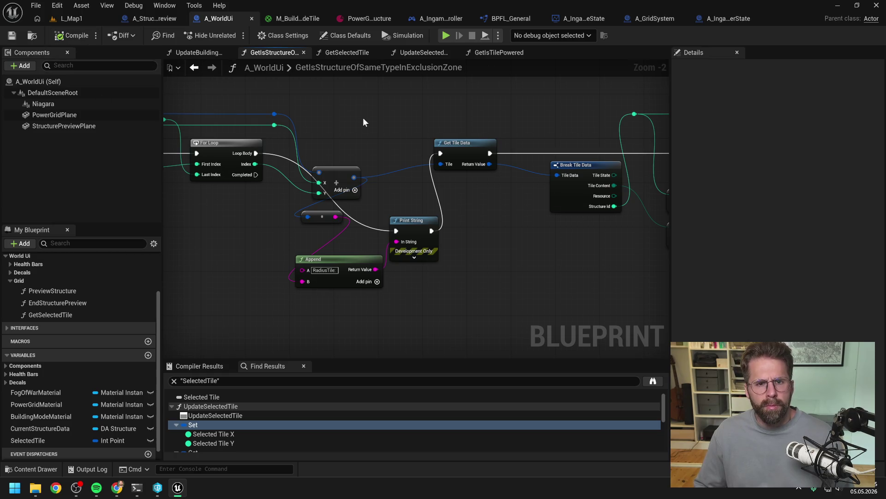
click(185, 54)
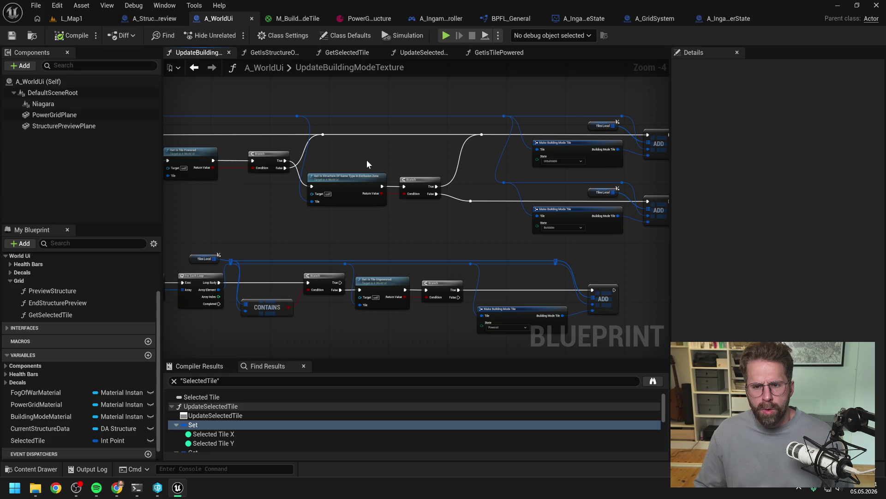
Open GetIsStructureOfSameTypeInExclusionZone from its call, look up a print node without adding it, then switch to A_StructurePreview.
double_click(356, 178)
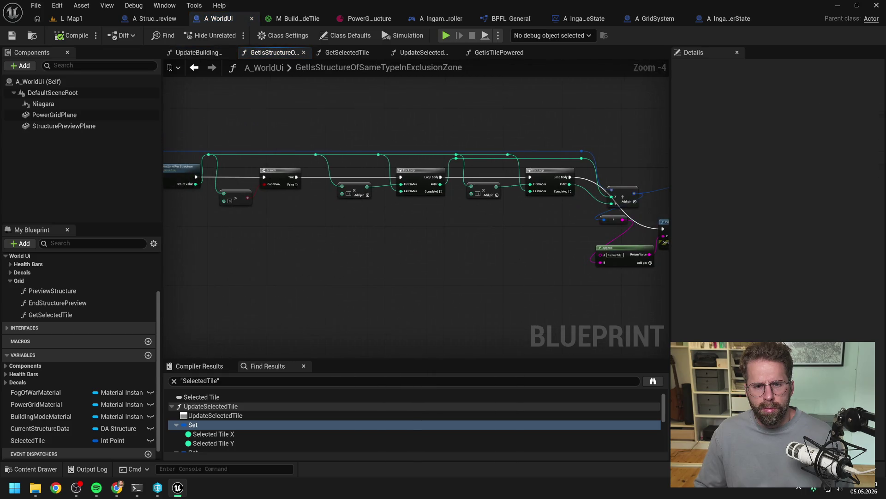
scroll(340, 203, up, 1)
right_click(337, 217)
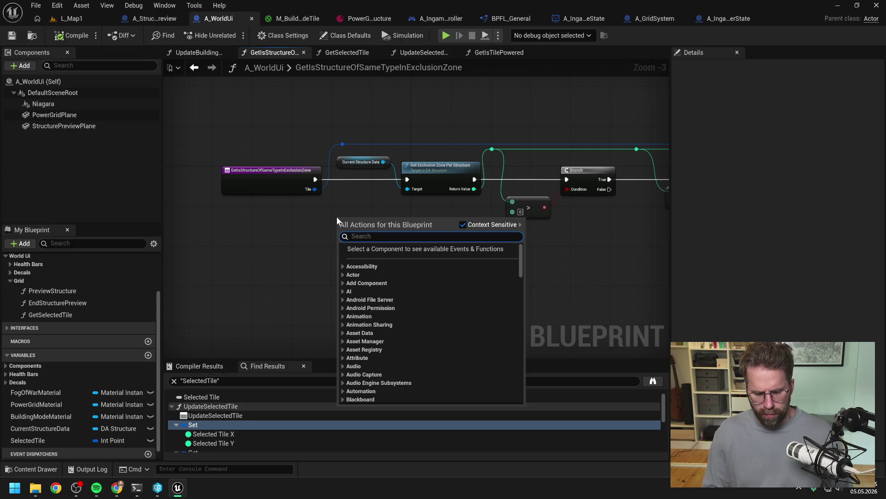
text(print)
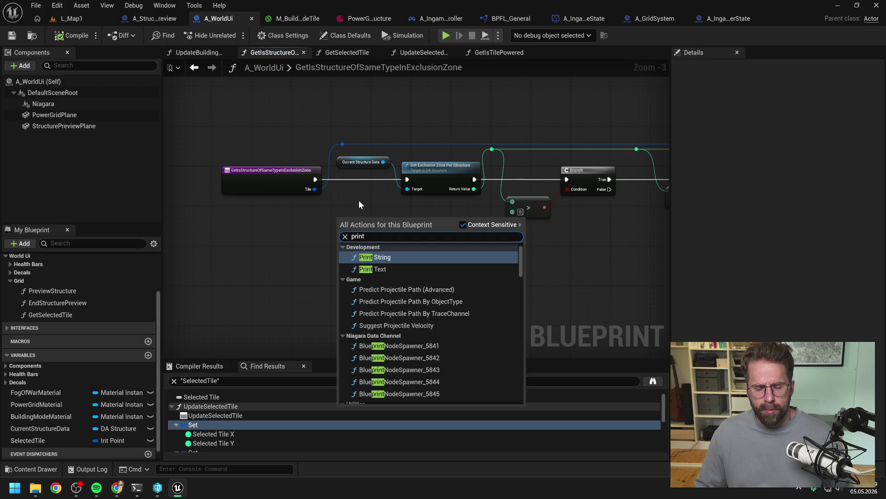
key(Escape)
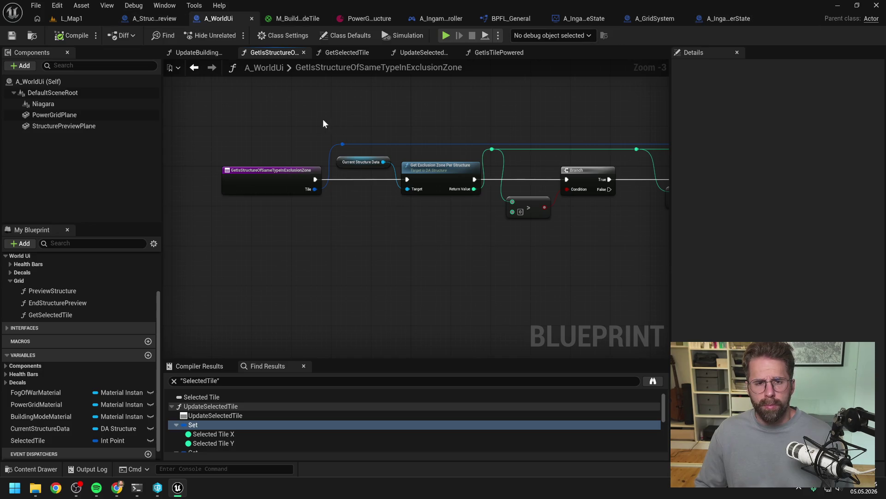
click(151, 21)
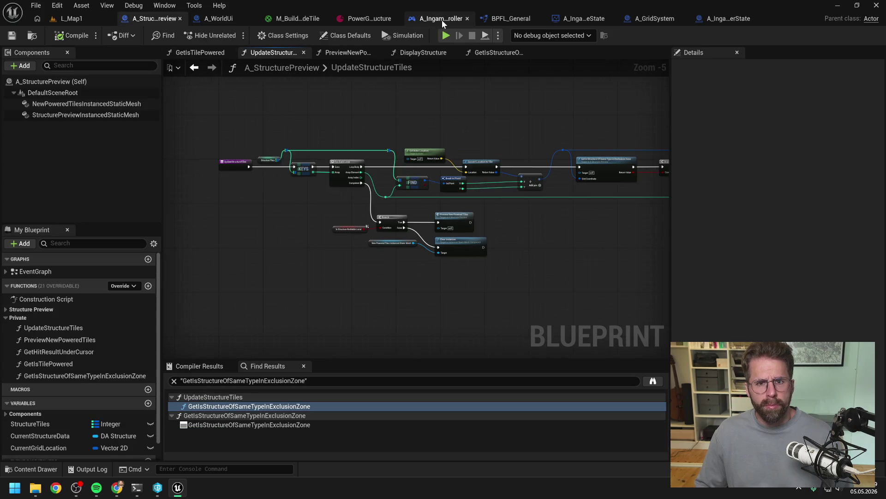
Close the extra graphs and A_IngamePlayerState, then open A_IngamePlayerController from the asset search.
click(441, 21)
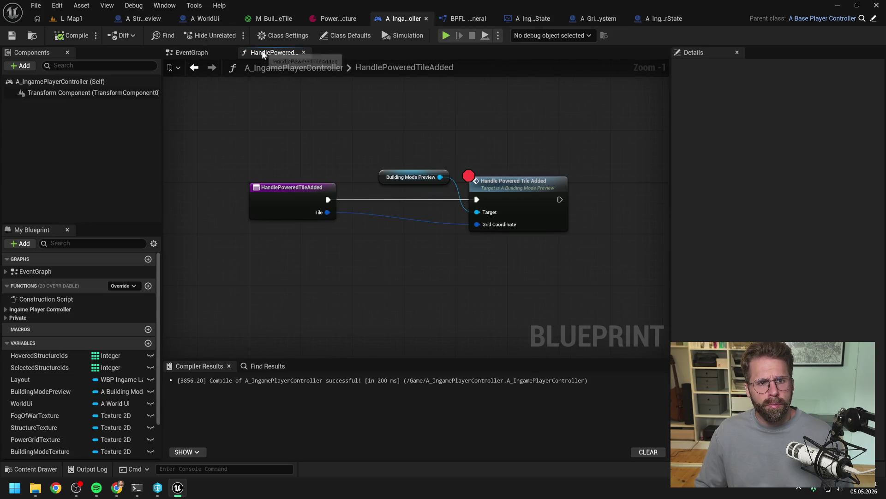
click(654, 18)
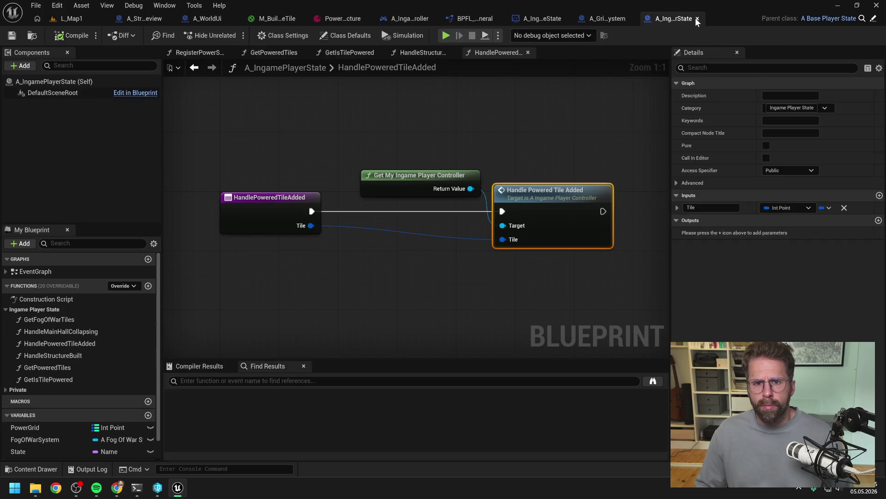
right_click(513, 53)
click(532, 113)
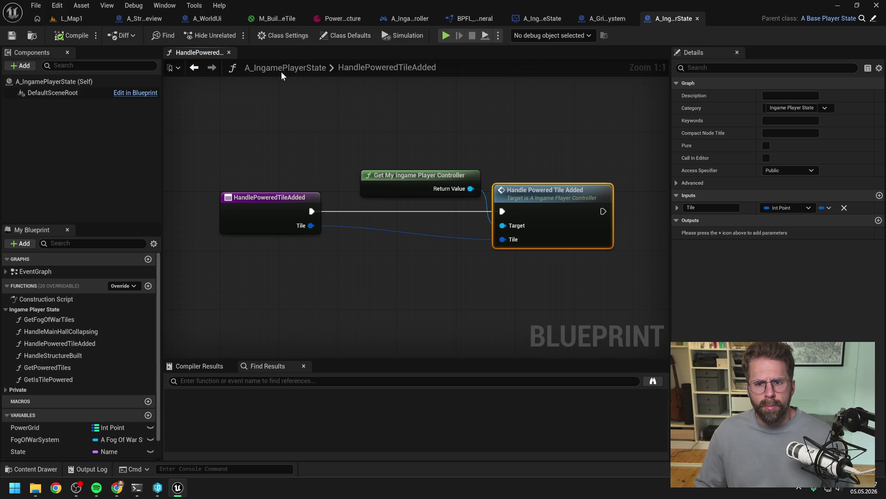
click(229, 52)
click(697, 18)
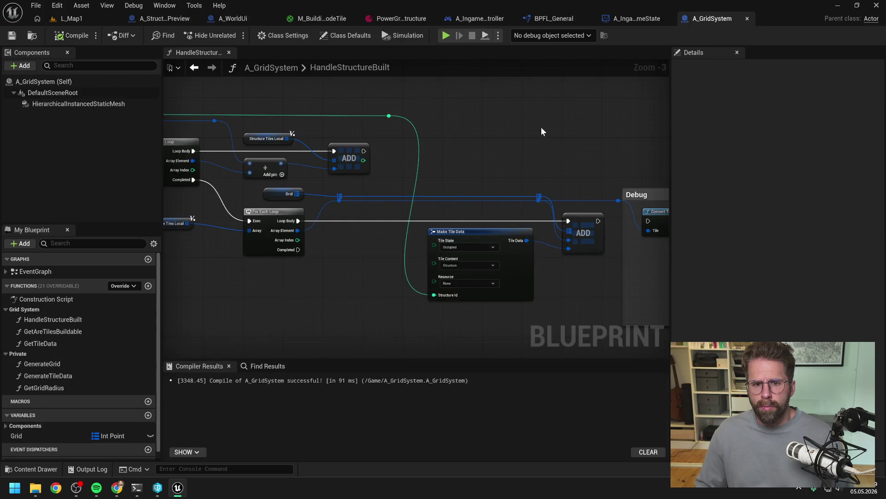
key(ctrl+space)
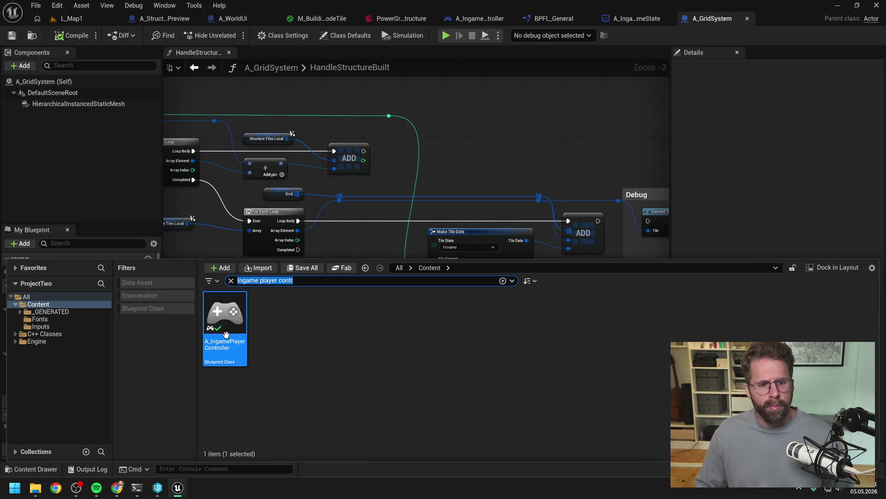
double_click(226, 333)
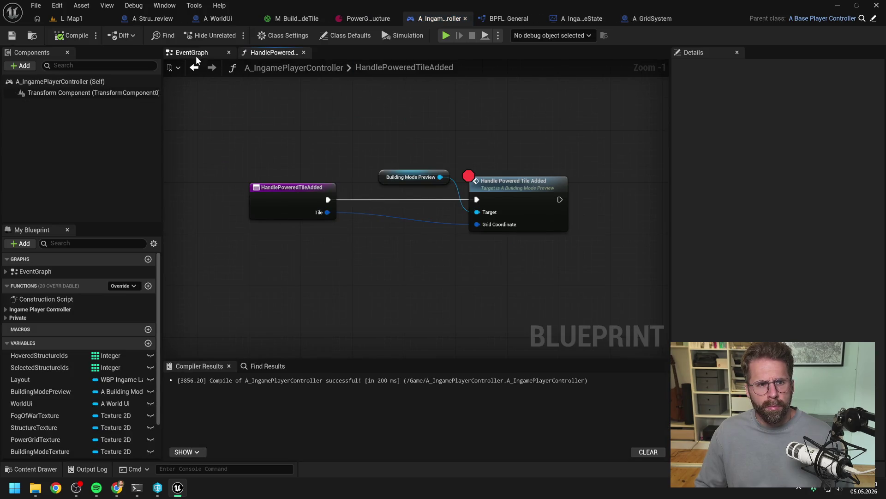
Insert a Print String between Get Selected Tile and Build Structure in the controller's EventGraph.
click(198, 55)
scroll(337, 214, up, 1)
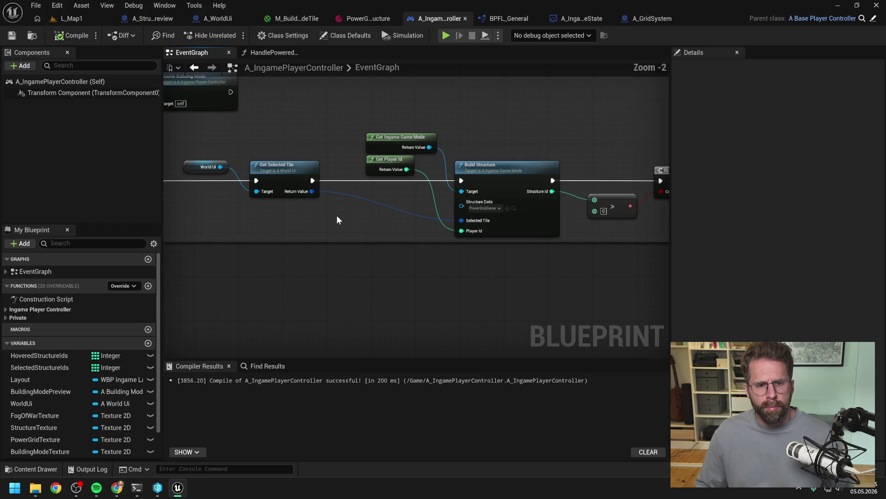
right_click(336, 218)
text(print)
key(Return)
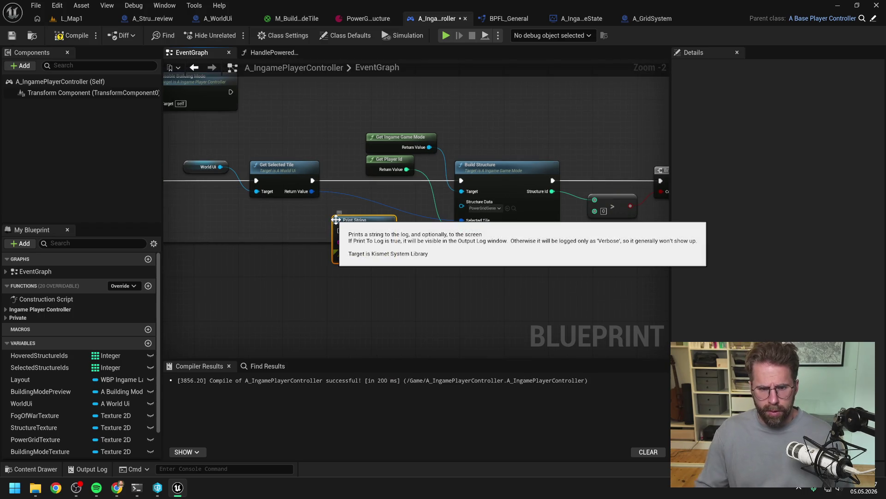
mouse_move(312, 180)
mouse_down()
mouse_move(340, 232)
mouse_move(461, 180)
mouse_up()
Set the message to 'BuildingTile:', feed it the selected tile, compile, and return to L_Map1.
double_click(369, 242)
text(Buil)
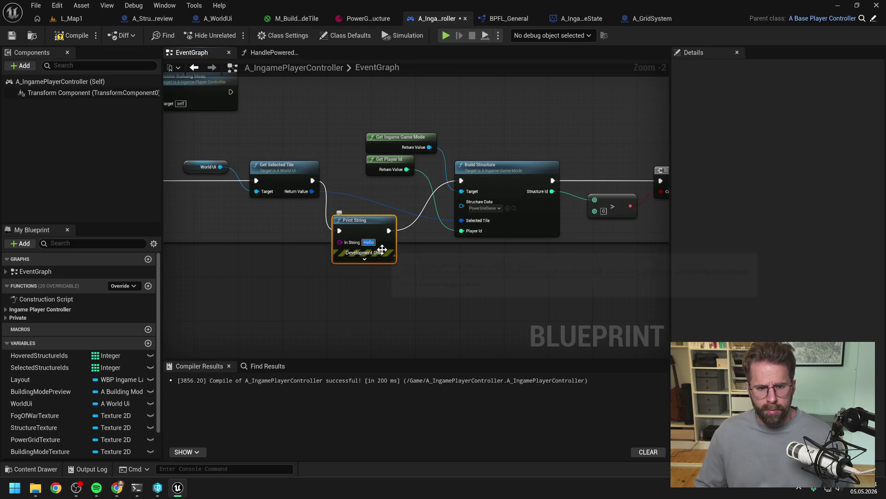
text(dingTile:)
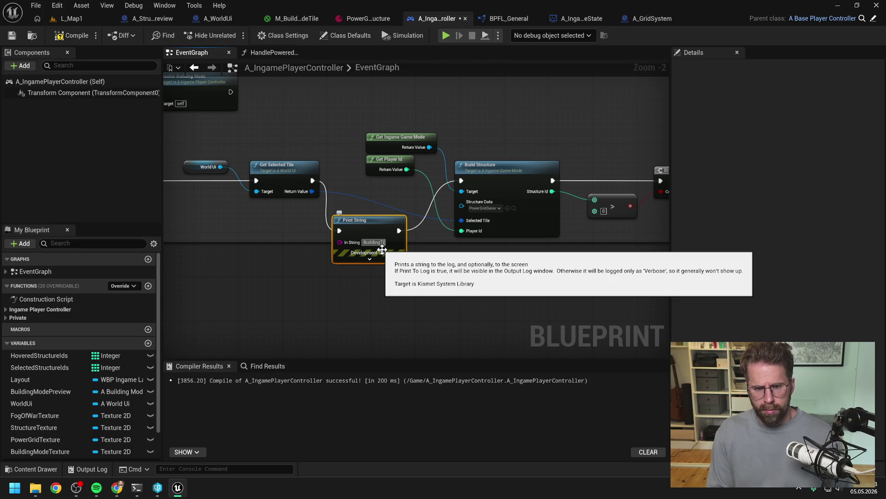
click(303, 218)
drag(312, 191, 337, 242)
drag(318, 198, 305, 237)
click(298, 301)
click(76, 36)
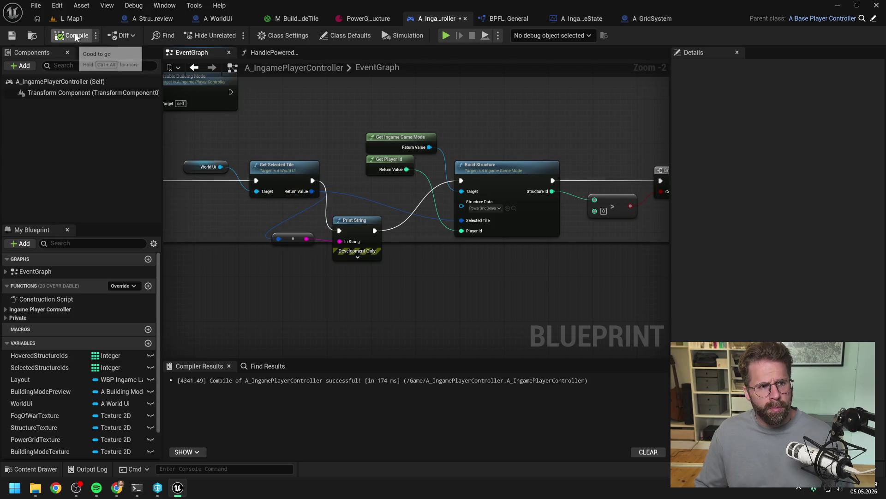
click(84, 21)
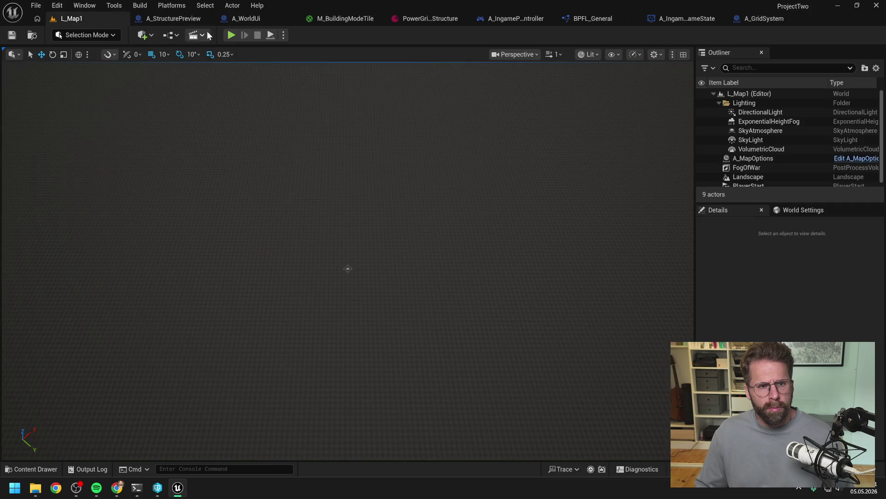
Clear all Output Log messages, close the log, and return to the A_WorldUi blueprint.
click(86, 470)
click(89, 470)
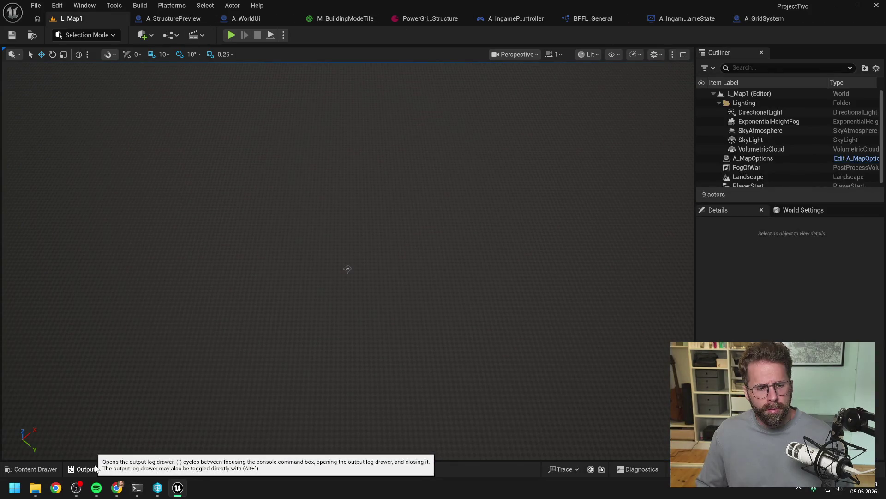
click(92, 470)
click(92, 470)
click(92, 470)
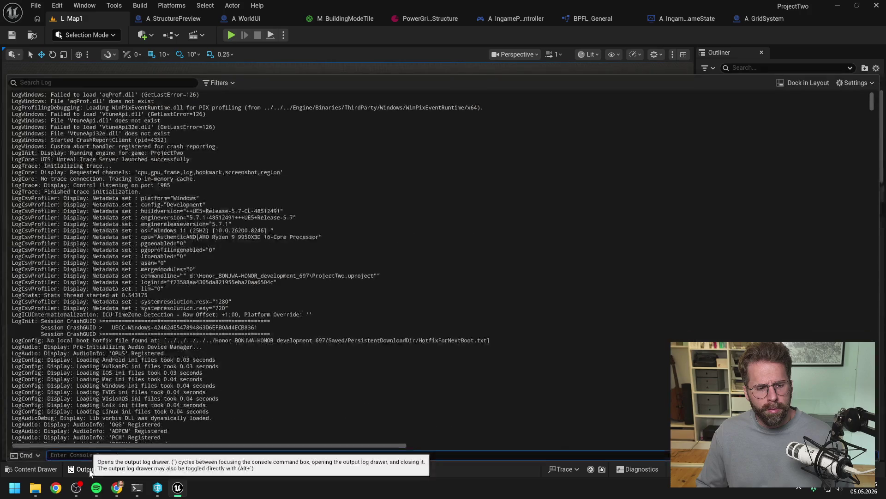
right_click(155, 359)
click(156, 362)
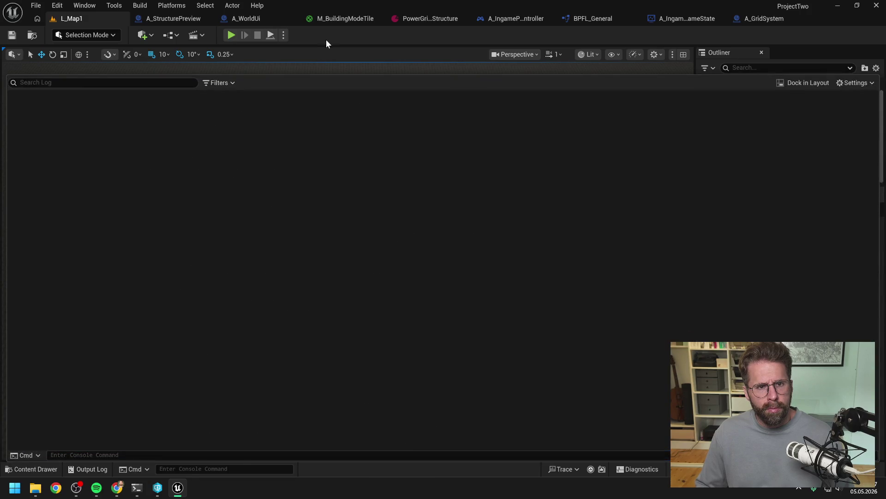
click(326, 39)
click(246, 19)
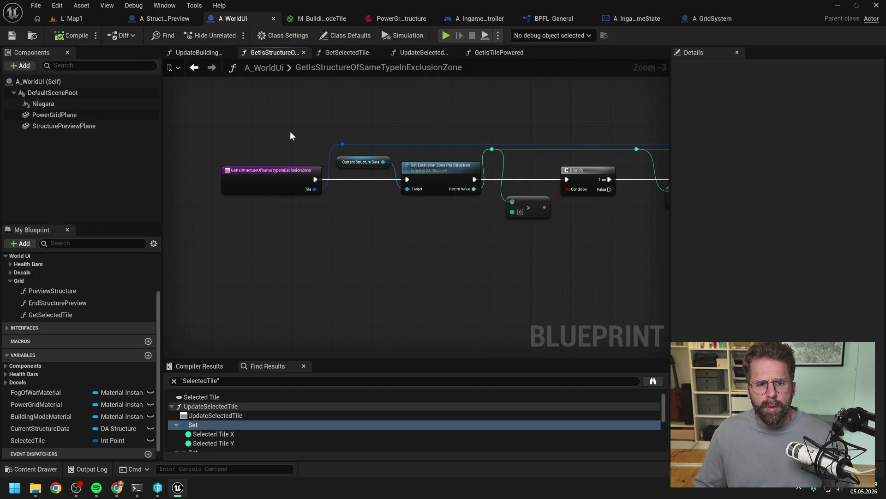
Add a Print String node with the message 'TestedTile:' in the exclusion-zone function.
drag(354, 113, 316, 116)
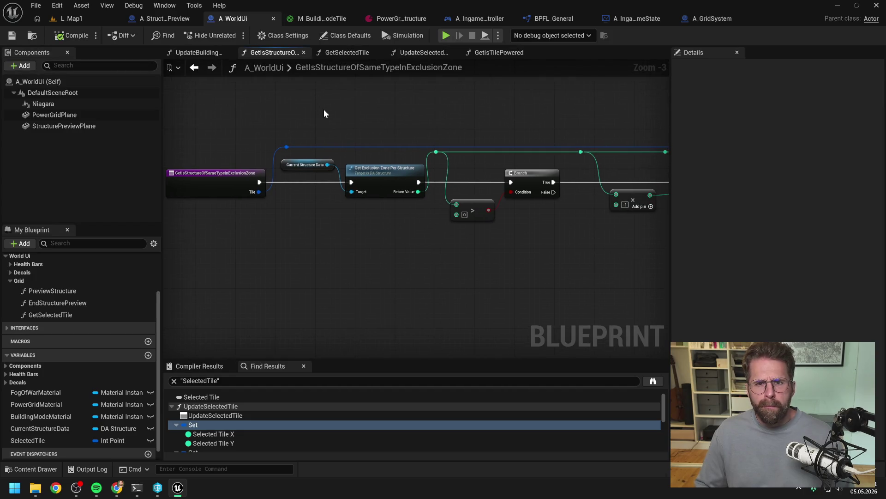
scroll(335, 107, down, 1)
scroll(287, 176, up, 1)
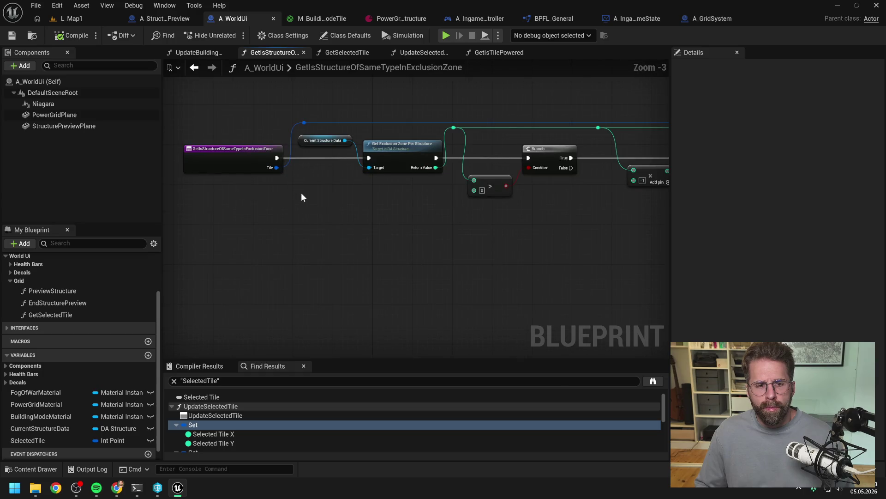
right_click(302, 194)
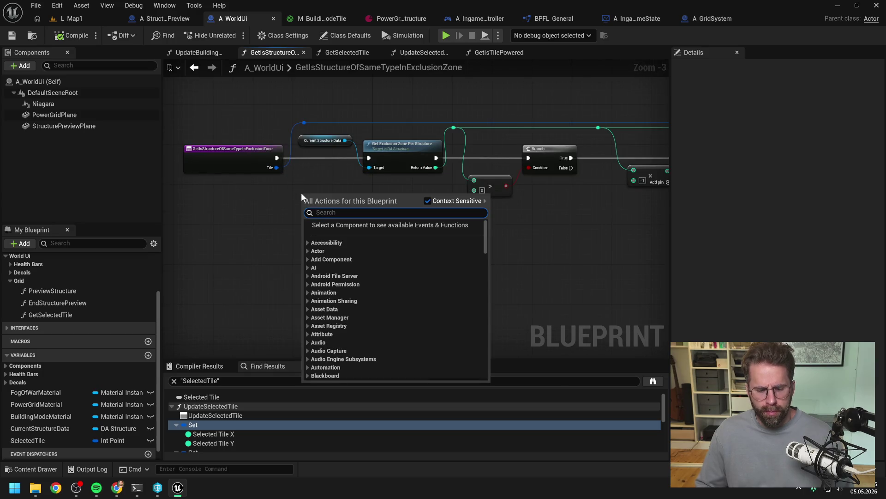
text(print)
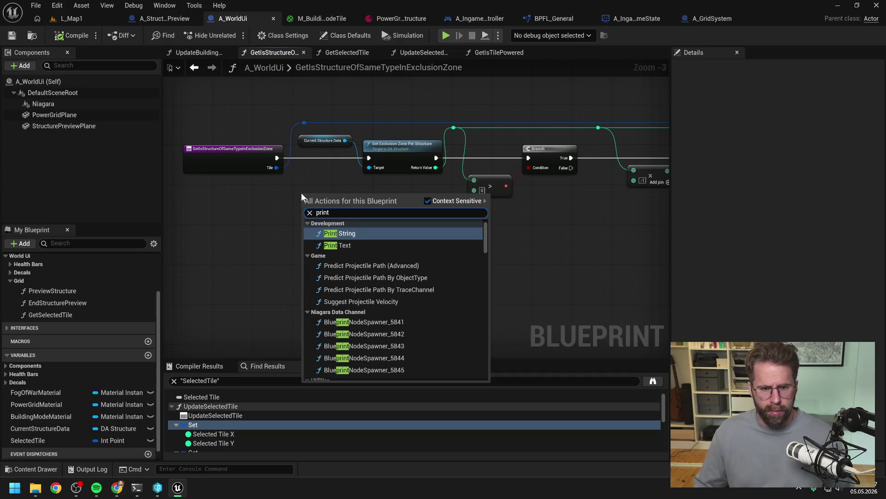
key(Return)
scroll(305, 192, up, 3)
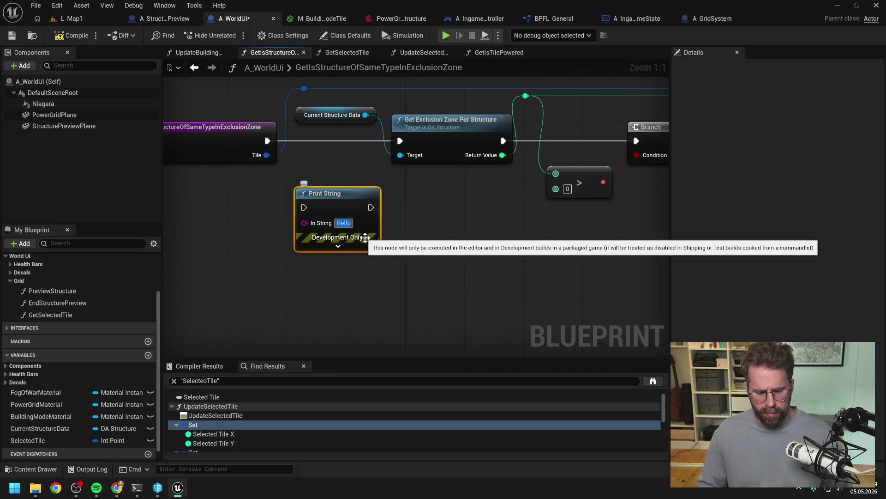
text(Teste)
key(Return)
text(dTile:)
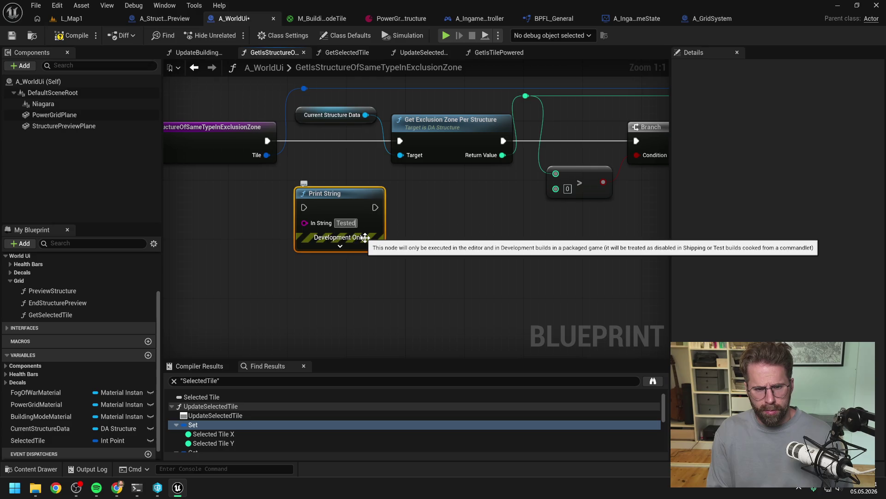
key(Return)
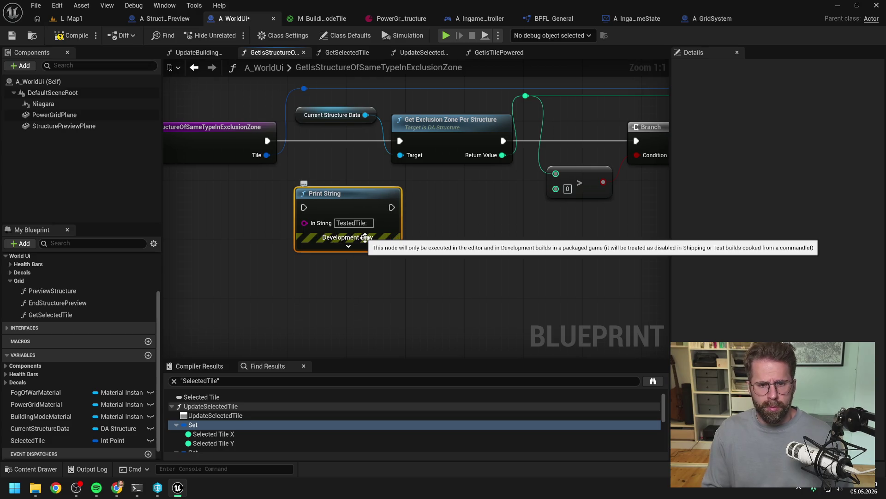
Drive the message with an Append of 'TestedTile:' and the function's Tile input, then save A_WorldUi.
drag(304, 223, 261, 242)
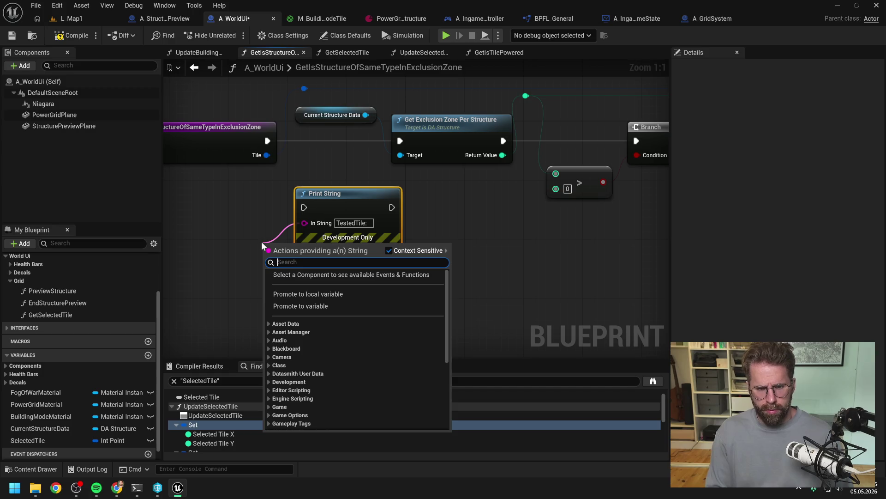
click(352, 223)
mouse_move(304, 223)
mouse_down()
mouse_move(219, 236)
mouse_move(231, 236)
mouse_up()
text(append)
key(Return)
click(247, 252)
text(TestedTile:)
click(248, 202)
mouse_move(267, 155)
mouse_down()
mouse_move(251, 198)
mouse_move(199, 261)
mouse_up()
mouse_move(267, 141)
mouse_down()
mouse_move(303, 209)
mouse_move(400, 140)
mouse_up()
scroll(412, 211, down, 1)
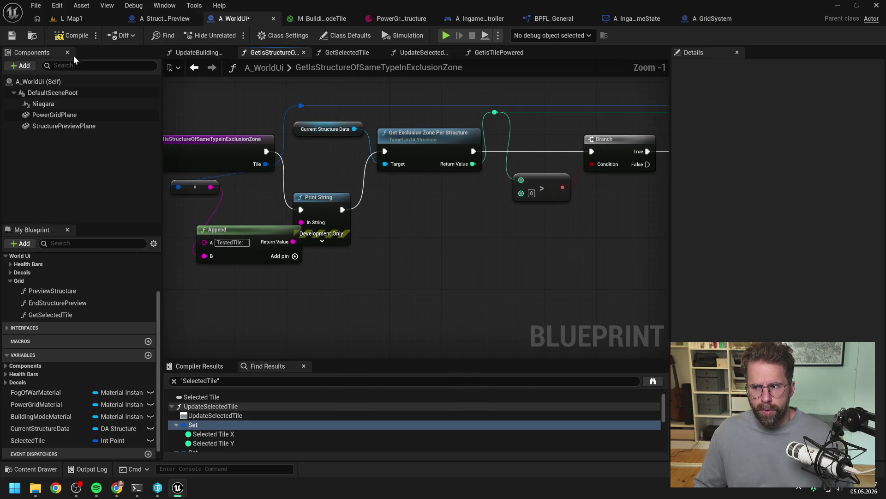
key(ctrl+s)
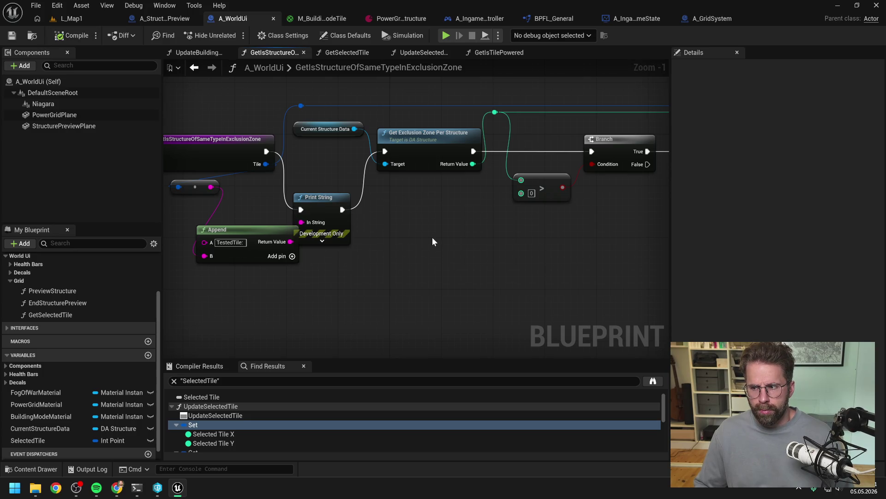
Review the For Loop and Branch nodes, then reopen the exclusion-zone function from UpdateBuildingModeTexture to inspect it.
drag(500, 249, 304, 234)
scroll(451, 228, down, 3)
mouse_move(577, 253)
mouse_down()
mouse_move(323, 247)
mouse_move(422, 245)
mouse_up()
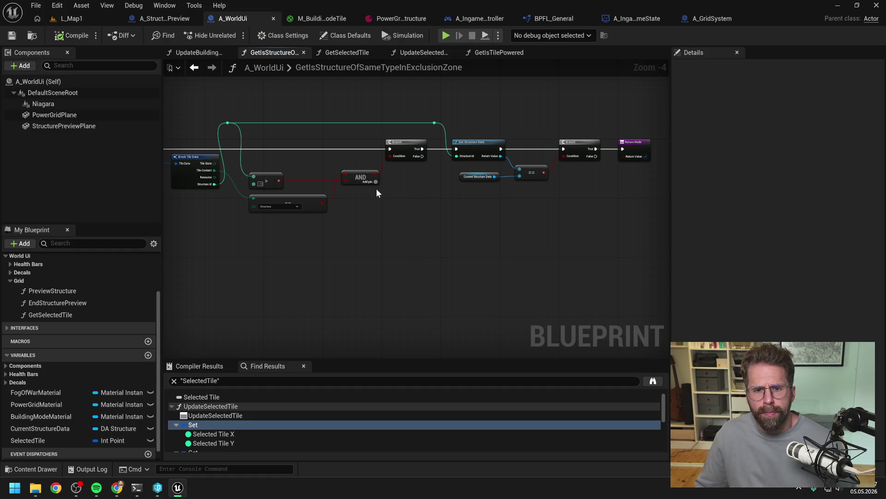
click(199, 52)
drag(477, 163, 405, 153)
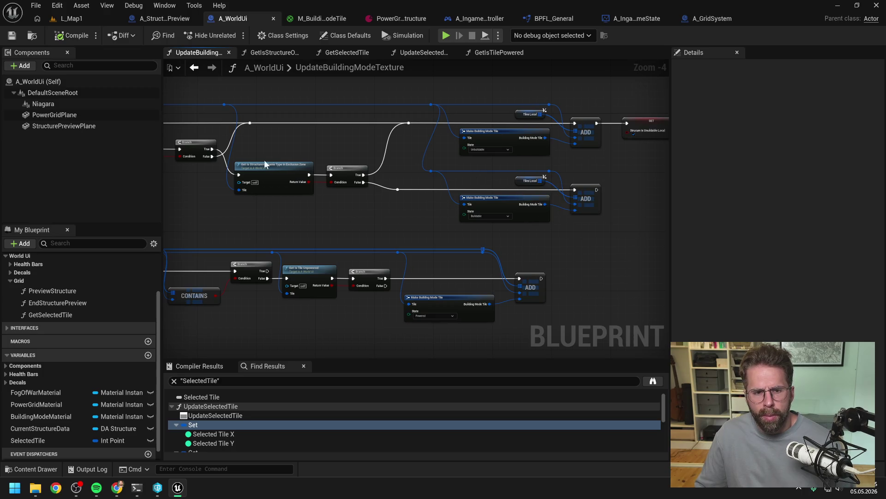
mouse_move(351, 237)
mouse_down()
mouse_move(466, 213)
mouse_move(429, 209)
mouse_up()
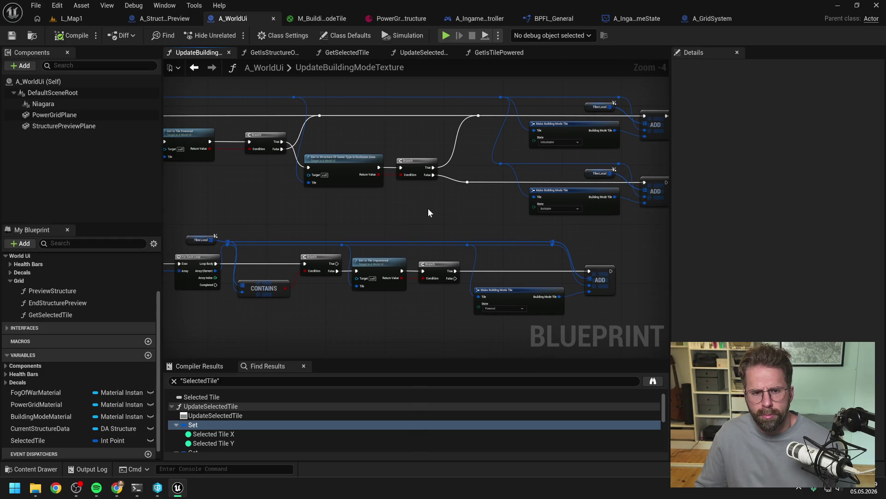
double_click(350, 167)
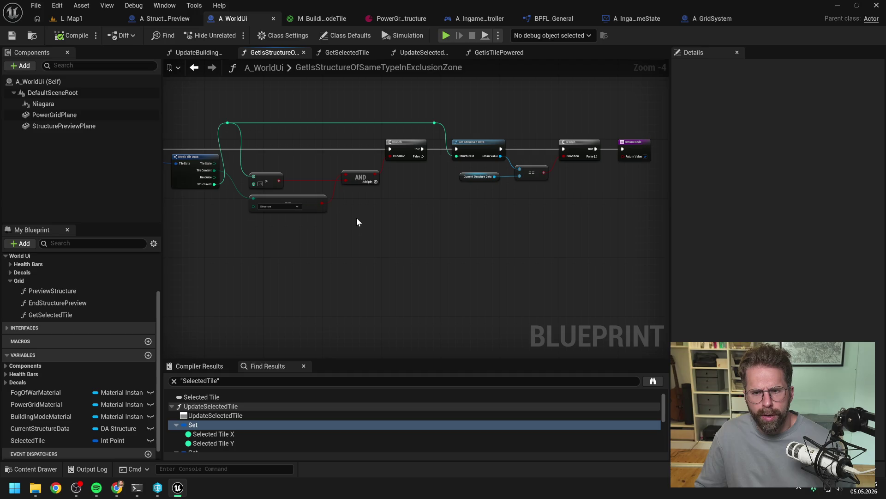
scroll(356, 218, right, 10)
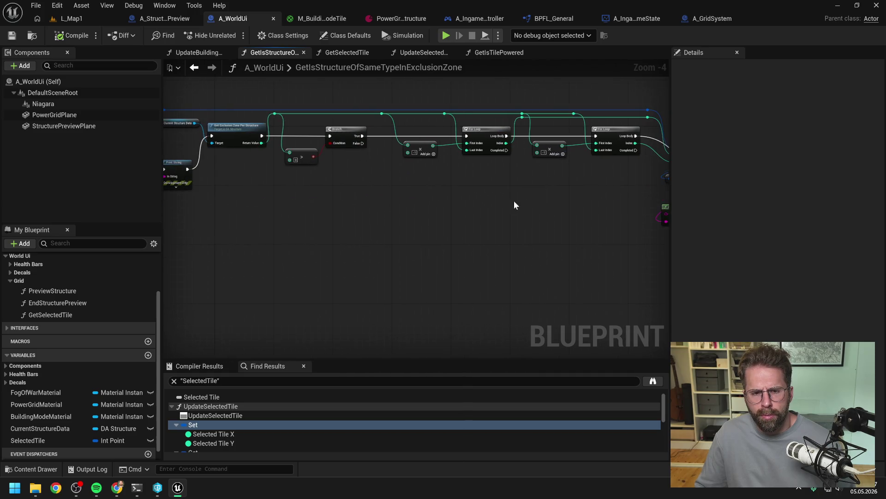
scroll(514, 201, left, 10)
scroll(467, 204, right, 3)
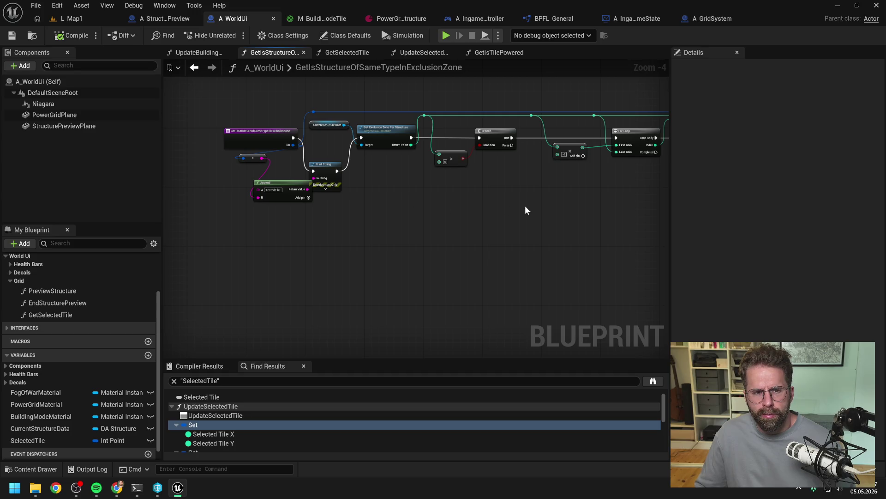
drag(525, 206, 253, 200)
drag(502, 215, 291, 210)
Play L_Map1, build a structure on a grid tile, stop, and check the TestedTile and RadiusTile log prints.
click(65, 17)
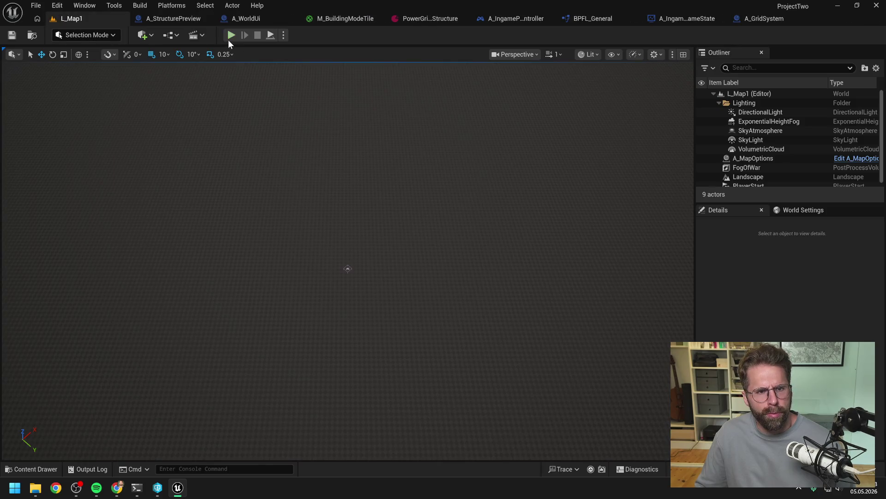
click(231, 39)
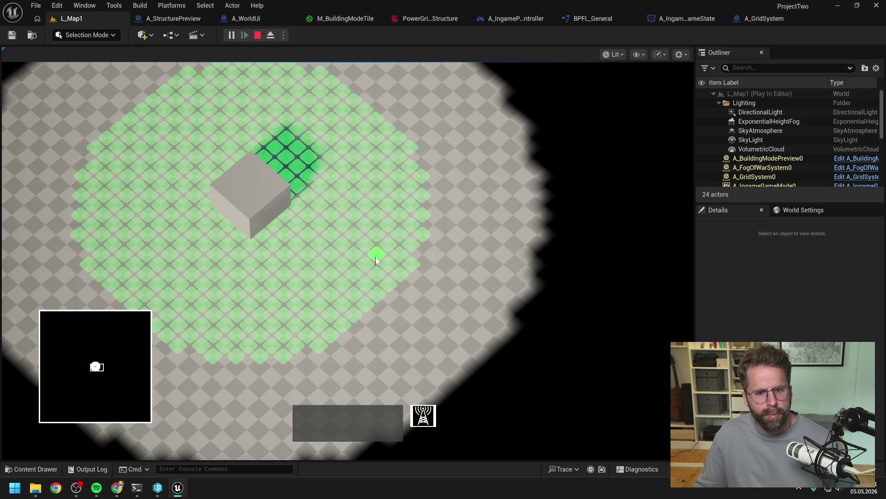
click(375, 257)
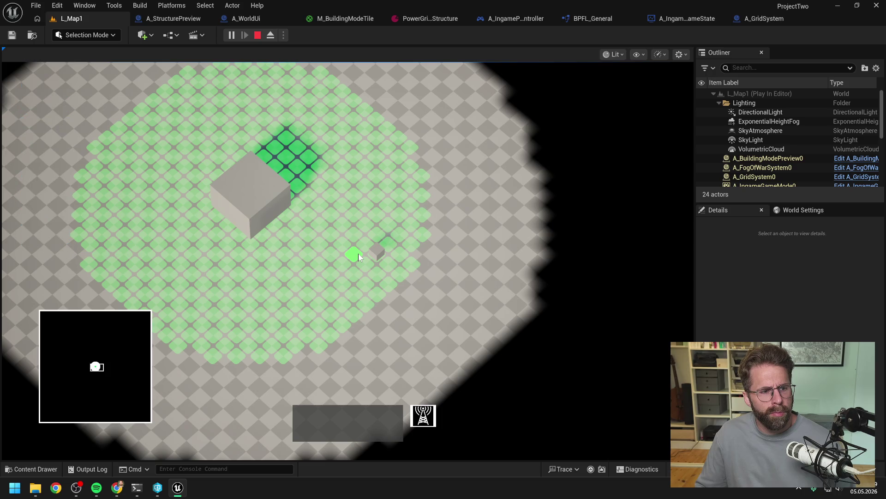
right_click(358, 257)
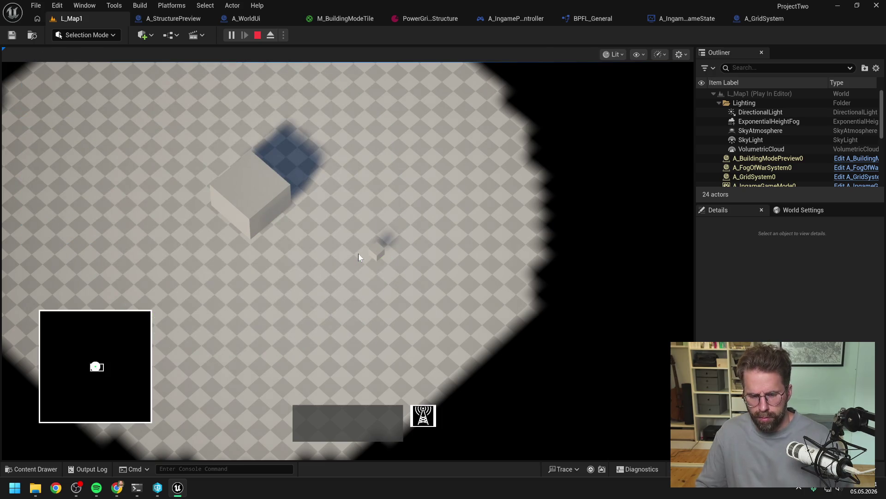
key(Escape)
click(93, 469)
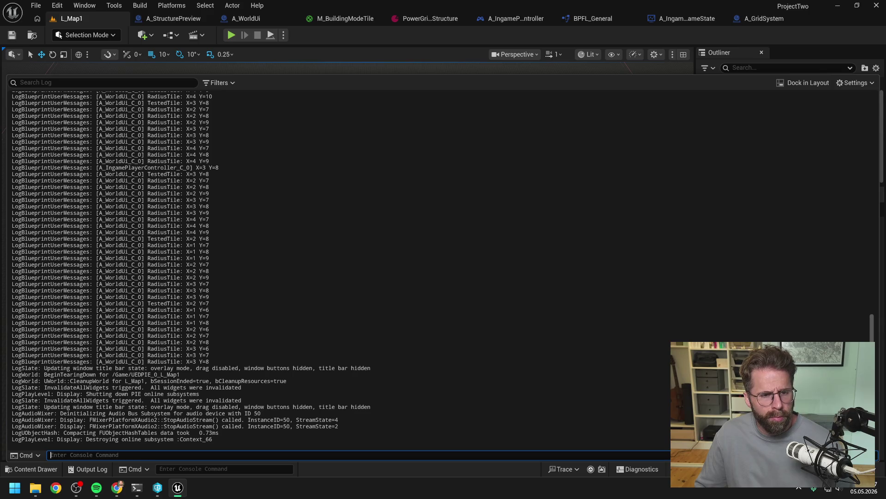
click(350, 33)
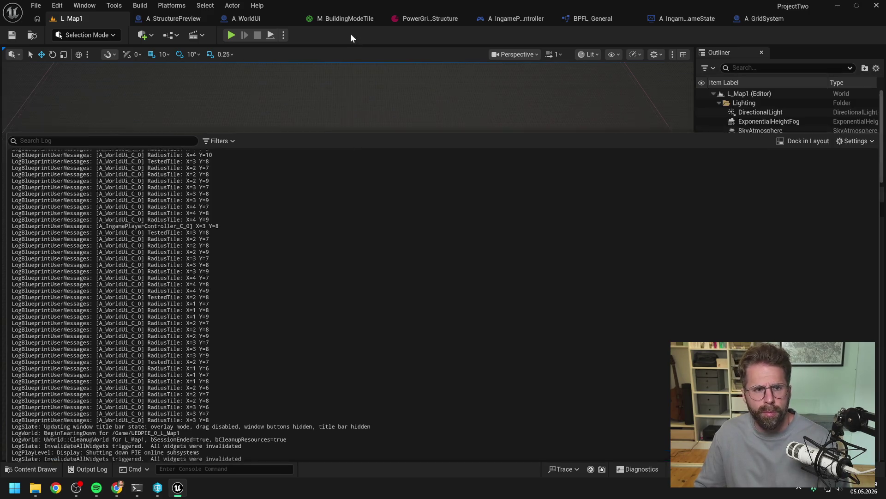
Route the controller's print through Append of 'BuildingTile:' and the selected tile, compile, and return to L_Map1.
click(505, 19)
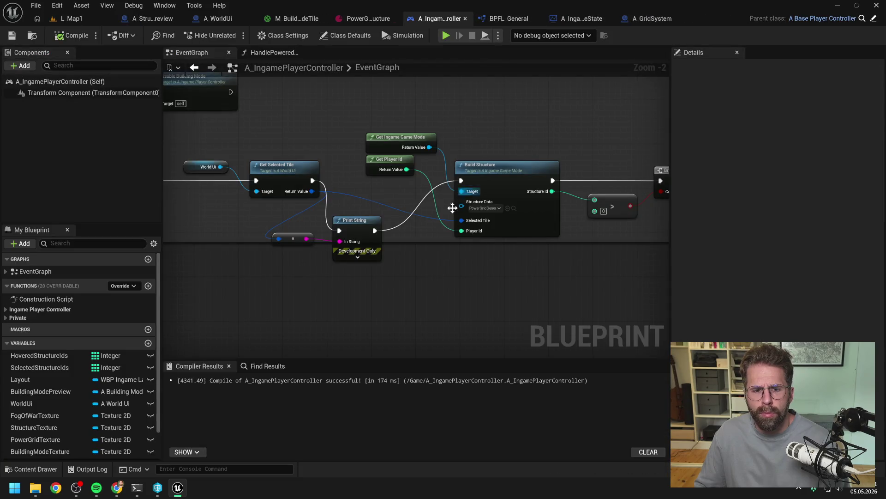
drag(340, 241, 312, 282)
text(append)
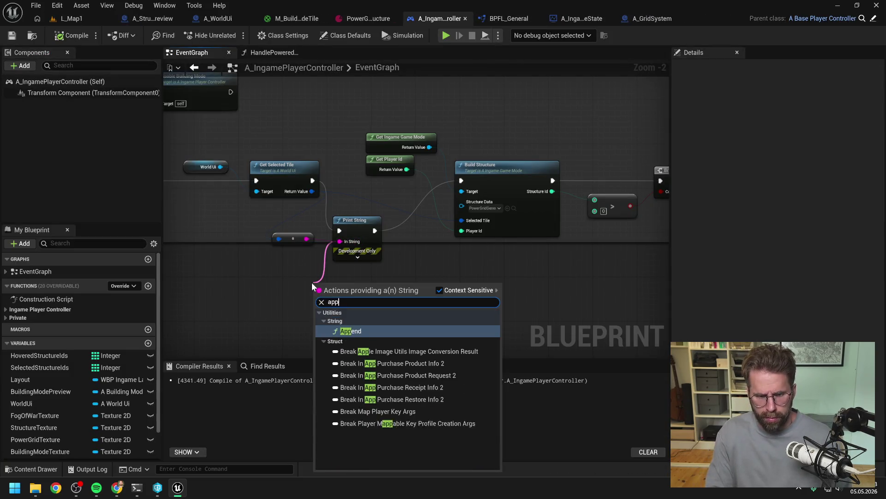
key(Return)
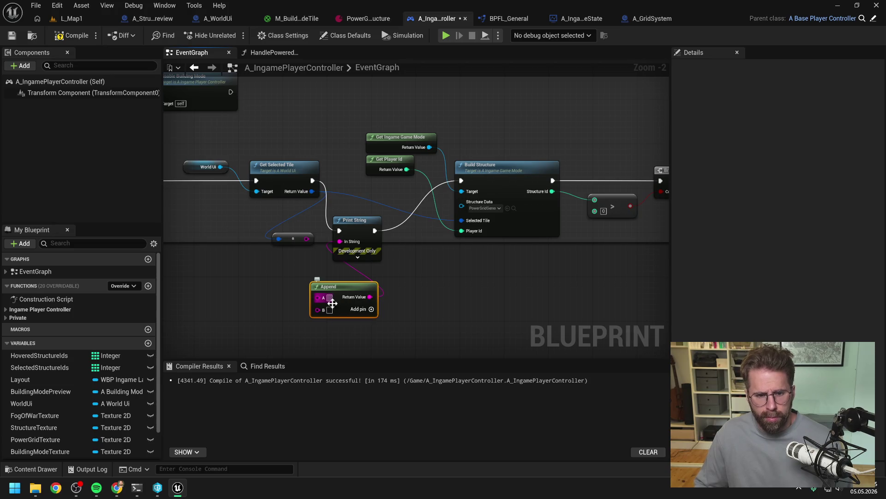
text(BuildingTile)
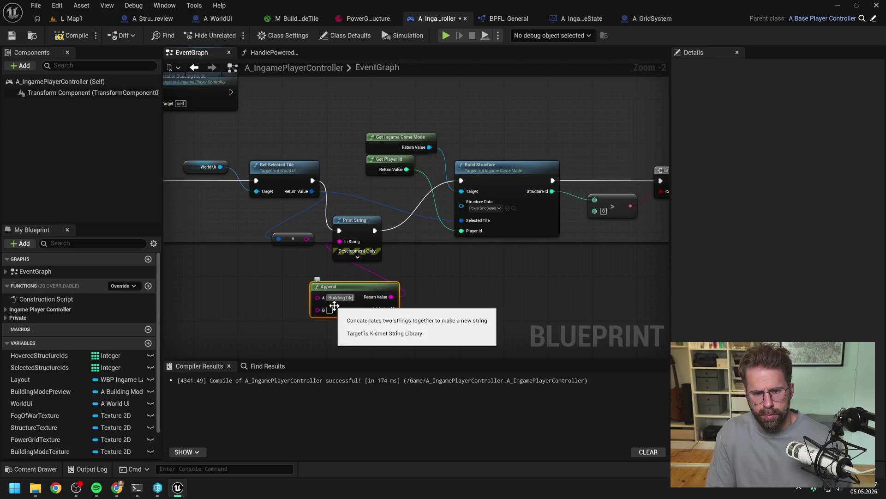
key(Return)
click(277, 292)
drag(307, 239, 318, 309)
key(End)
text(:)
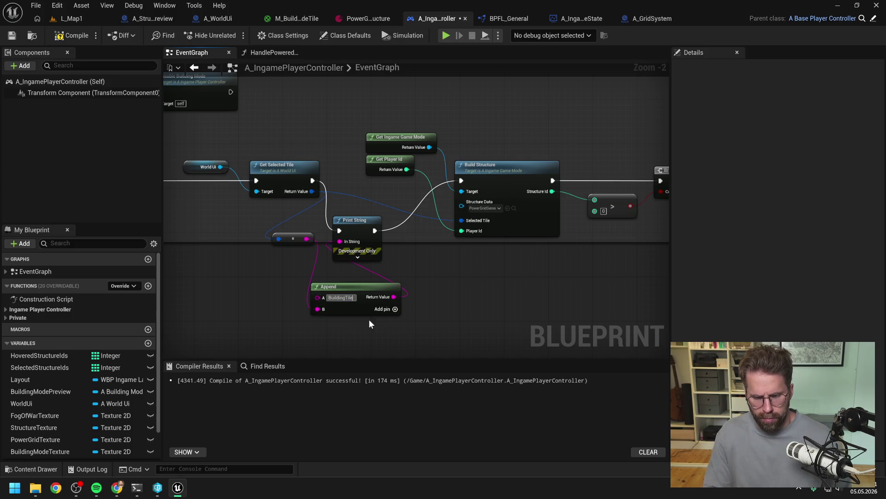
click(72, 35)
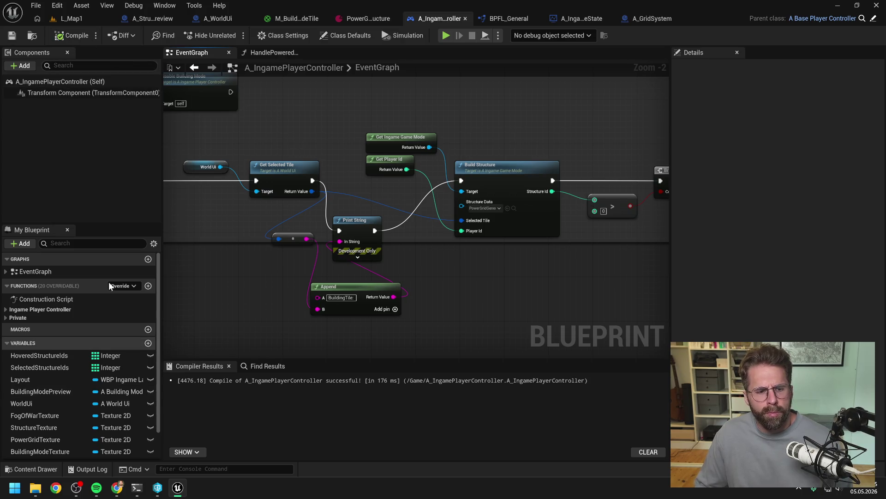
click(72, 19)
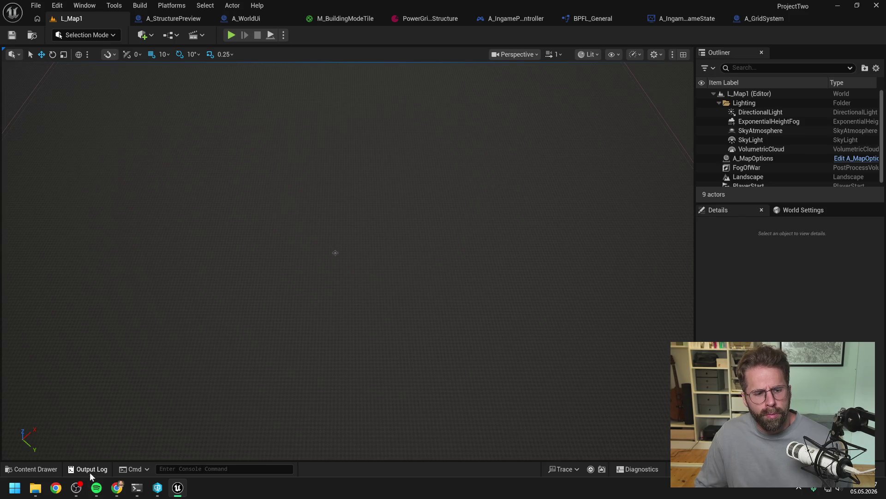
click(90, 469)
right_click(177, 337)
click(208, 345)
click(231, 36)
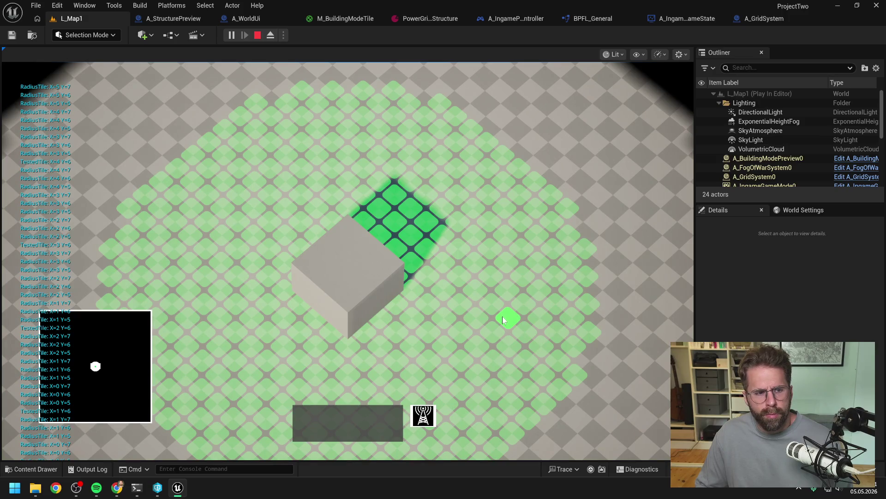
click(505, 318)
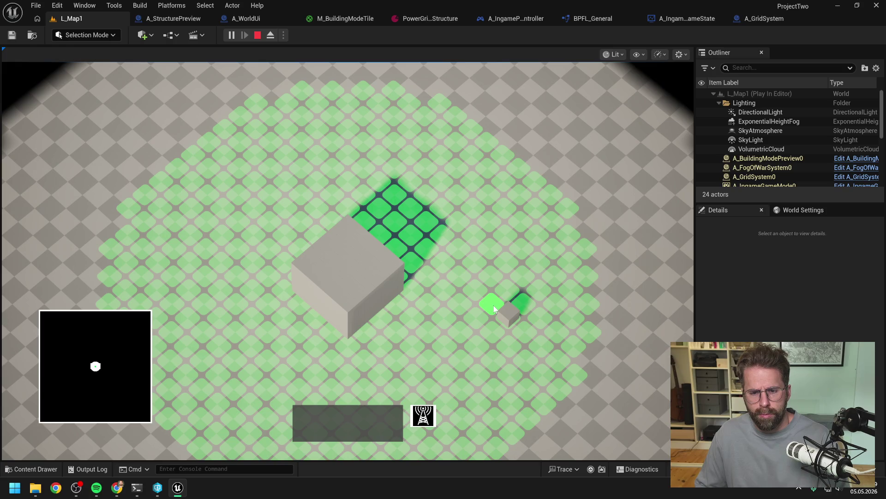
key(Escape)
click(92, 470)
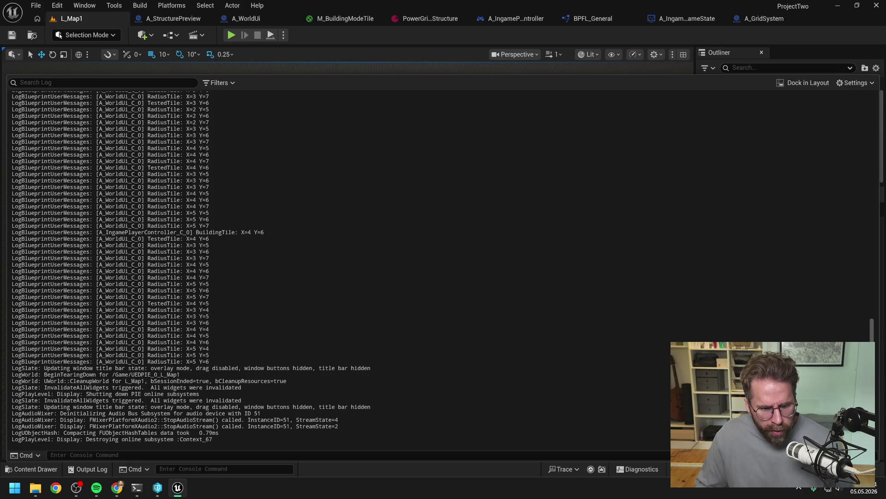
drag(210, 342, 190, 342)
click(199, 342)
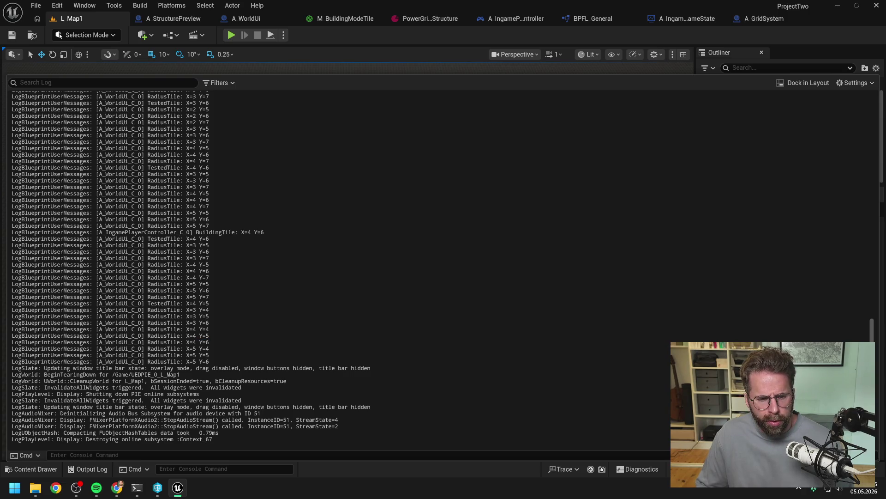
drag(209, 343, 186, 342)
click(199, 343)
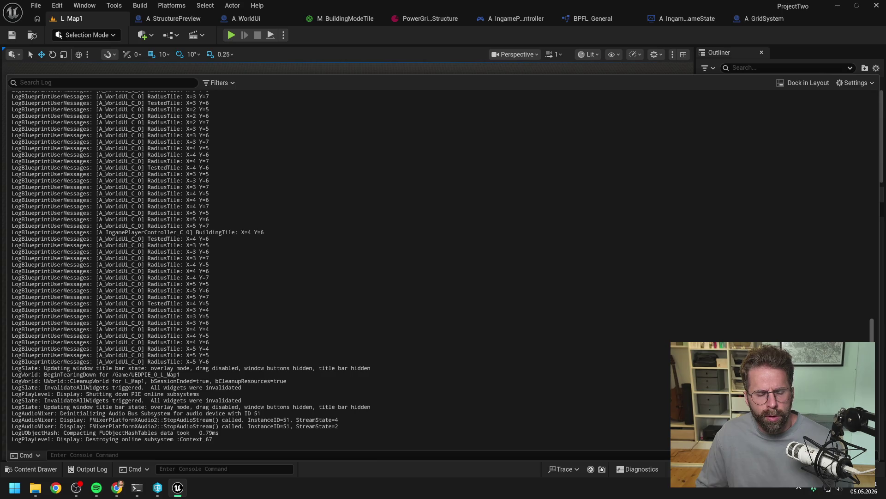
click(328, 35)
Delete the debug Print String from A_WorldUi's exclusion-zone function and save the blueprint.
click(242, 19)
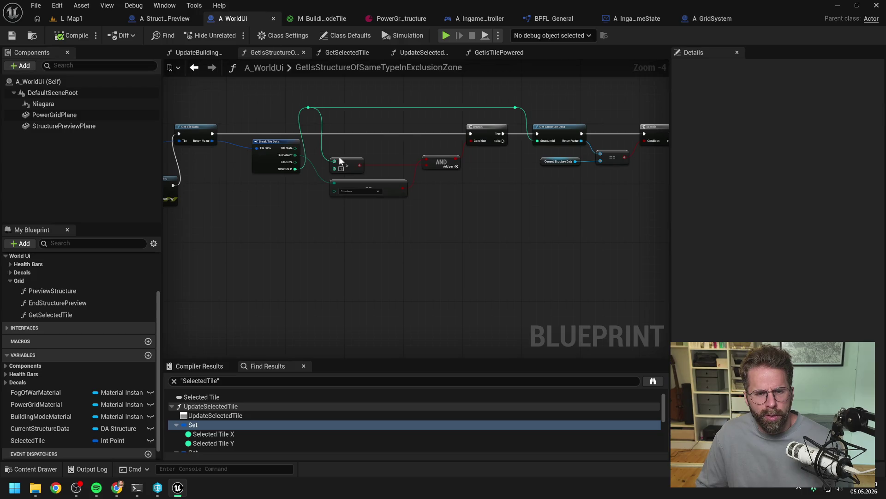
mouse_move(271, 108)
mouse_down()
mouse_move(406, 119)
mouse_move(473, 157)
mouse_up()
drag(408, 234, 311, 177)
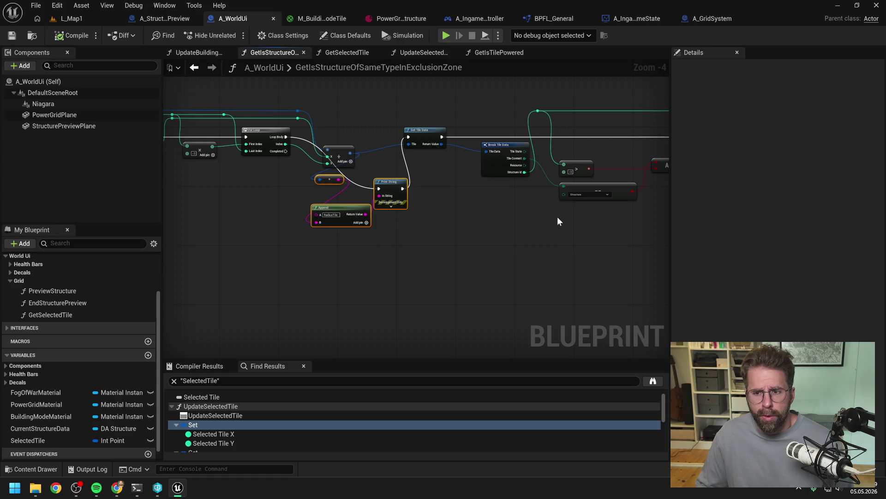
drag(632, 226, 455, 236)
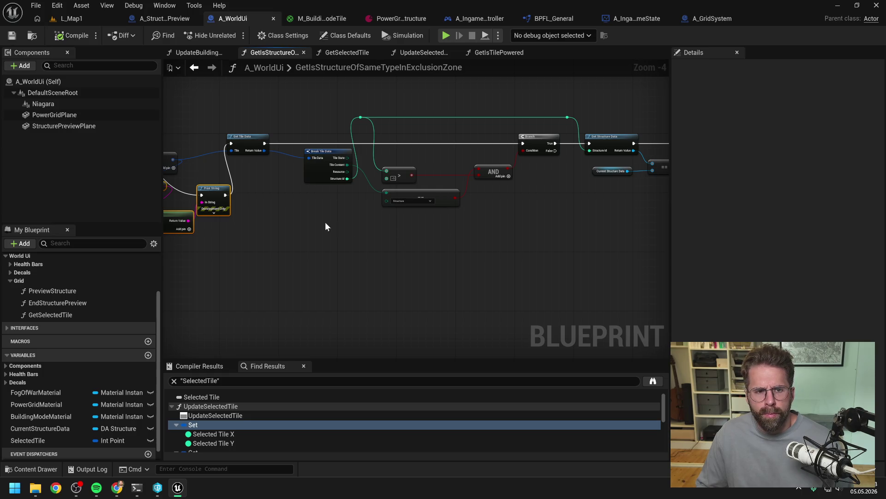
mouse_move(321, 221)
mouse_down()
mouse_move(461, 236)
mouse_move(372, 235)
mouse_up()
key(Delete)
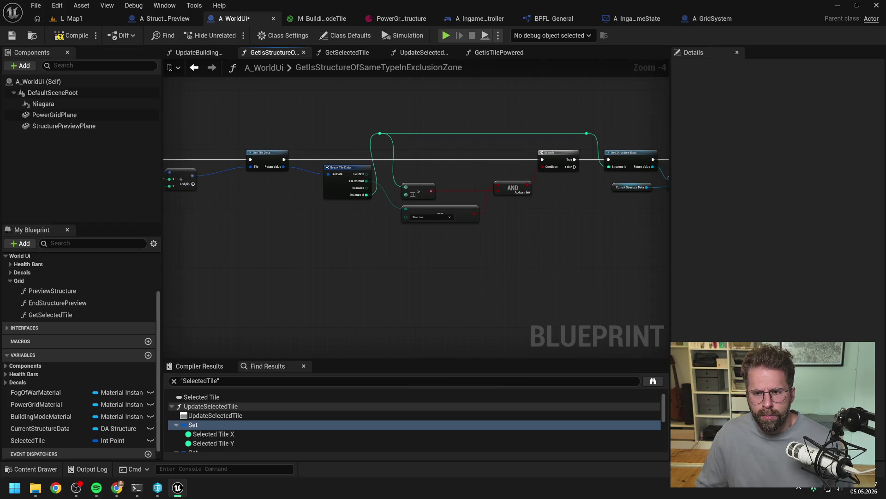
drag(559, 237, 447, 240)
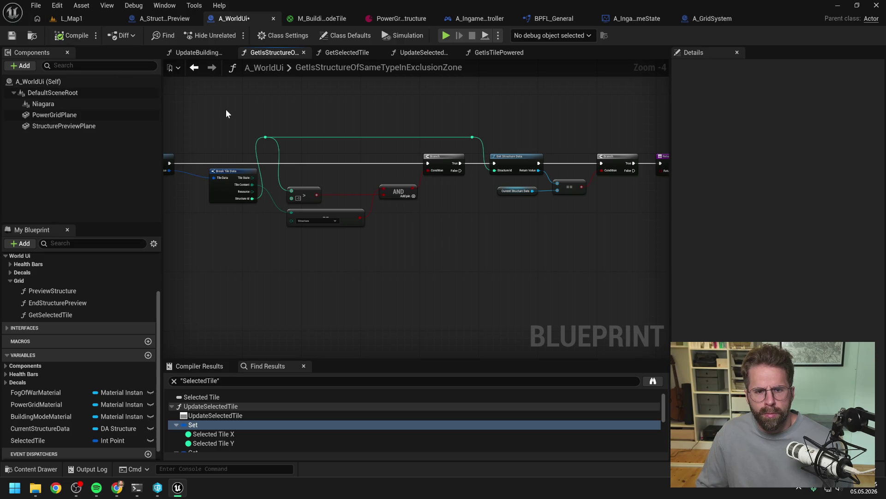
key(ctrl+s)
scroll(263, 111, down, 1)
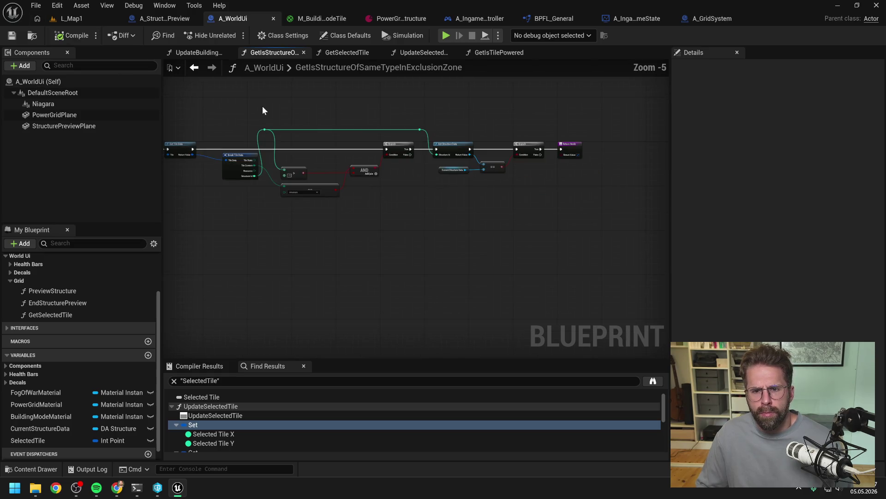
drag(262, 111, 347, 116)
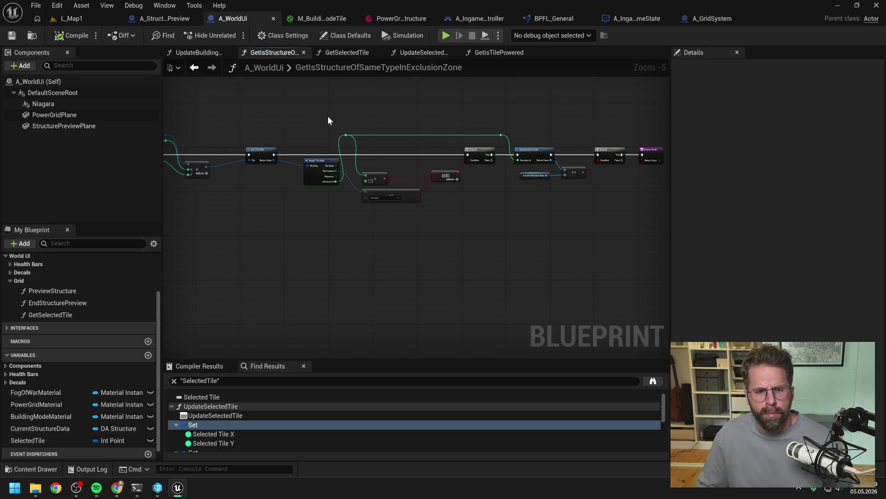
scroll(308, 125, up, 1)
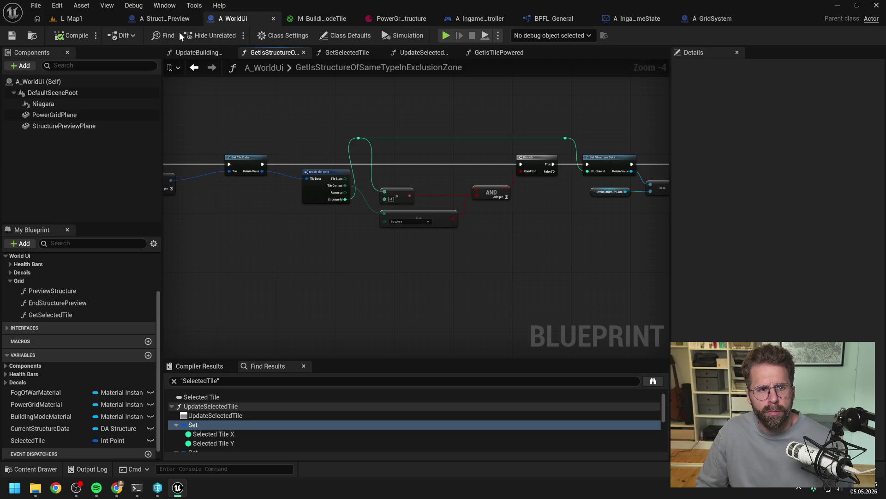
Reconnect Get Selected Tile directly to Build Structure, delete the controller's debug print nodes, and compile.
click(164, 19)
click(473, 21)
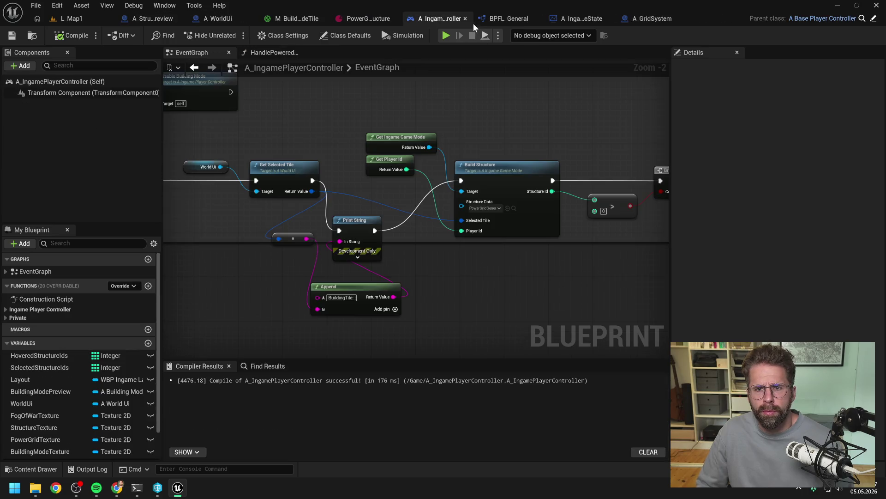
drag(312, 180, 461, 181)
drag(265, 217, 367, 288)
key(Delete)
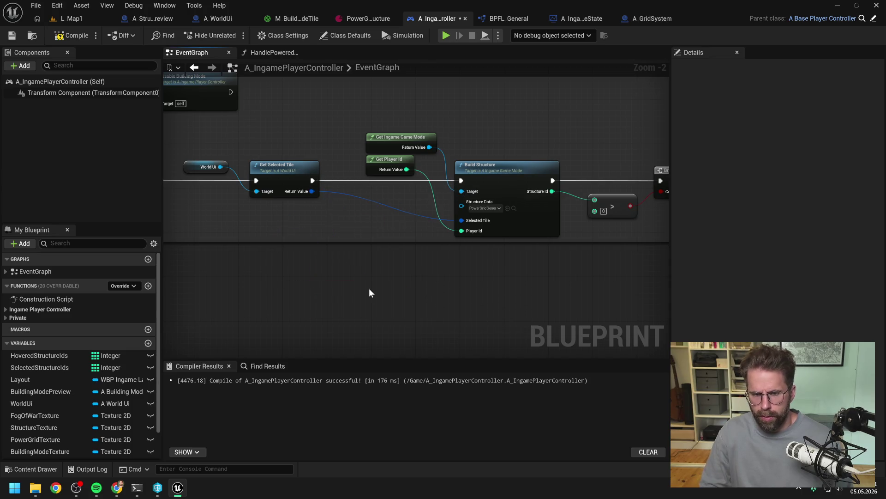
click(70, 35)
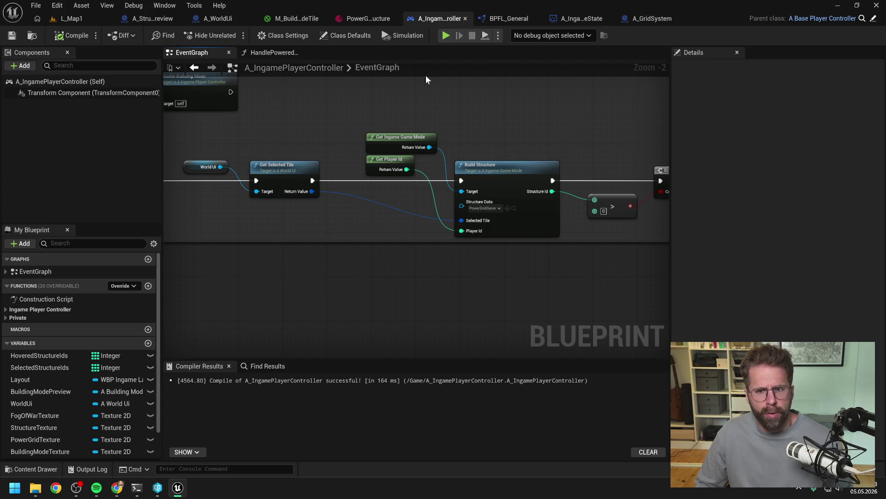
click(583, 19)
click(652, 17)
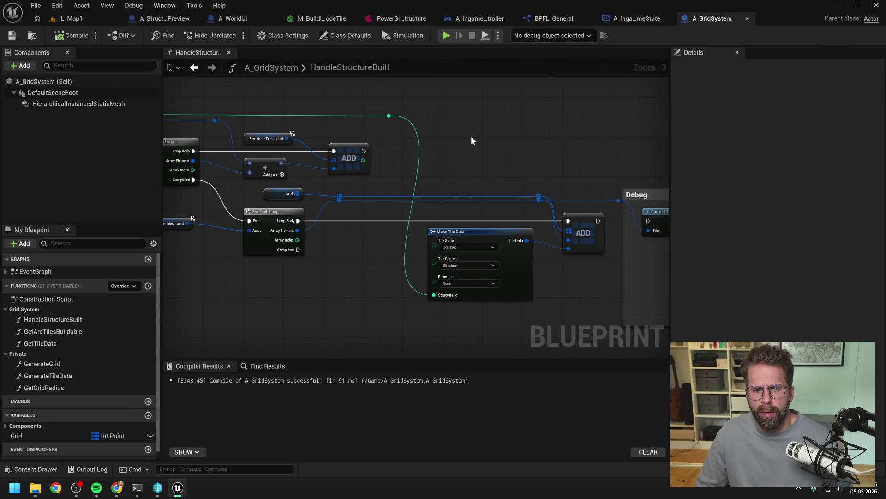
In HandleStructureBuilt, wire the ADD node's exec output back into the Debug Convert Tile to Location node.
scroll(481, 143, down, 1)
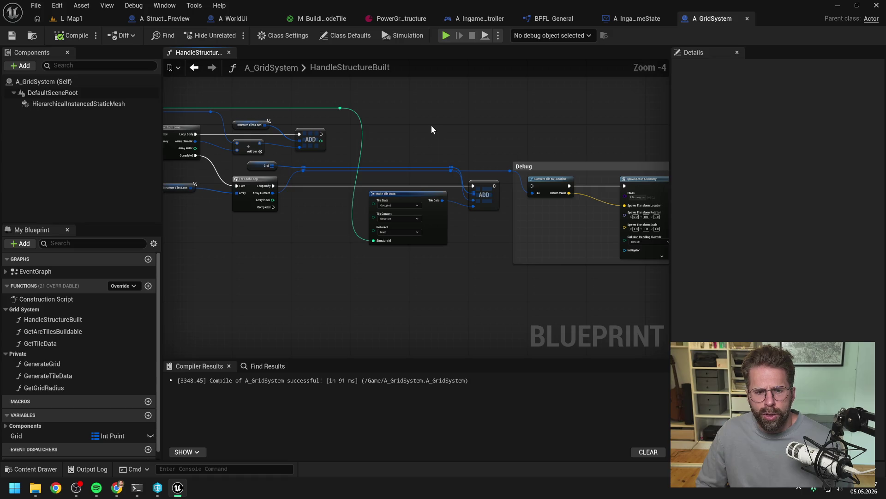
mouse_move(409, 131)
mouse_down()
mouse_move(519, 129)
mouse_move(437, 254)
mouse_up()
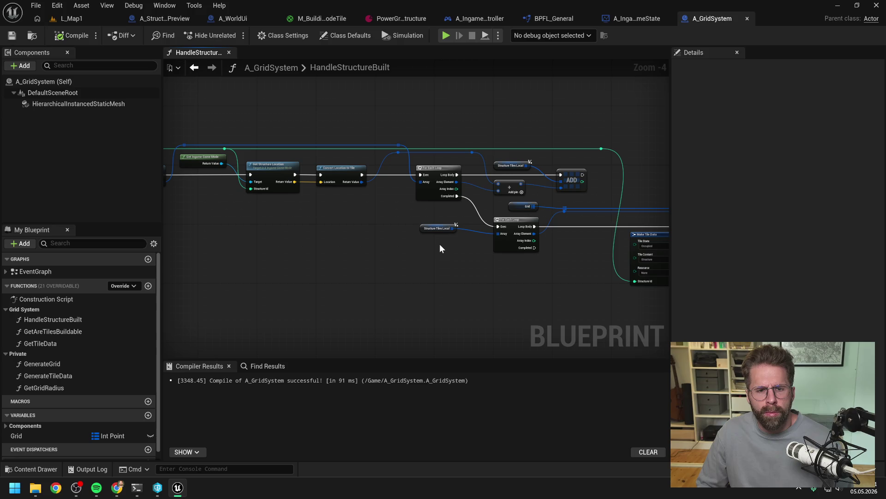
mouse_move(439, 248)
mouse_down()
mouse_move(467, 222)
mouse_move(545, 226)
mouse_up()
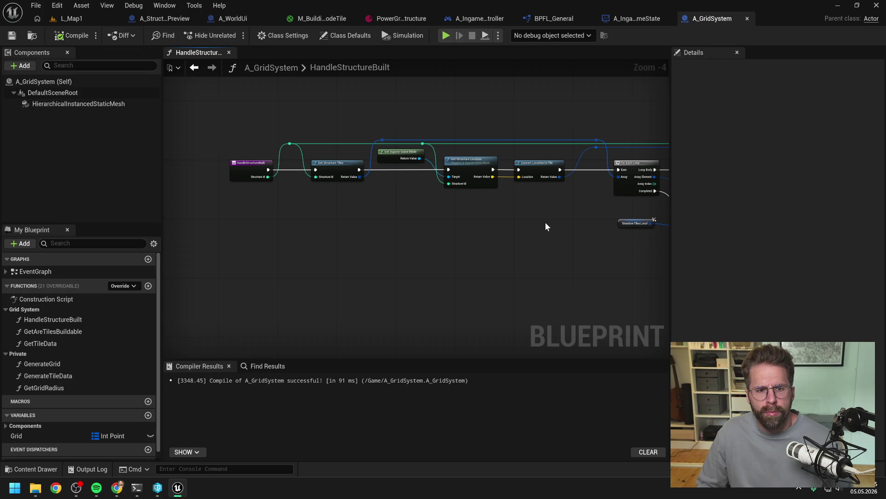
mouse_move(536, 221)
mouse_down()
mouse_move(368, 218)
mouse_move(417, 218)
mouse_up()
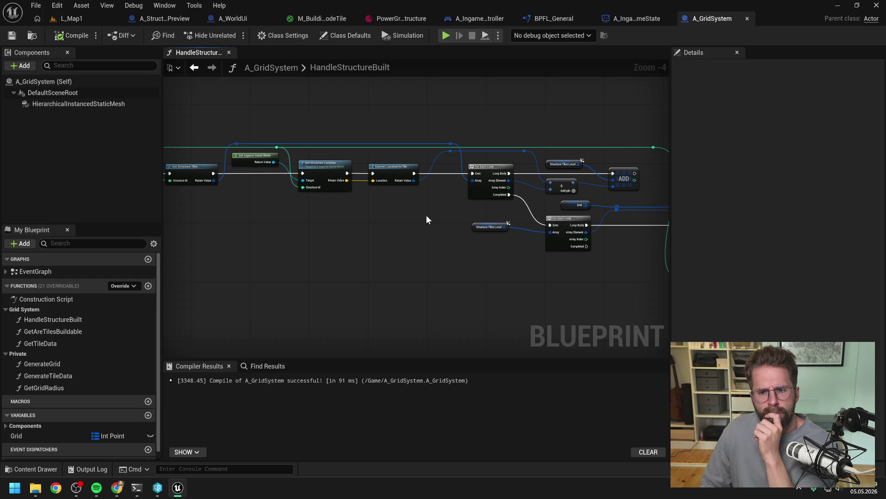
drag(452, 209, 356, 215)
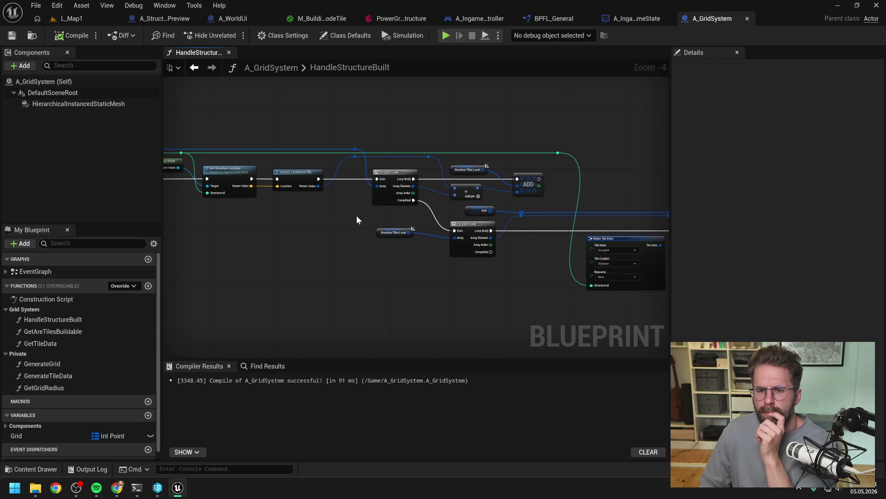
drag(491, 288, 401, 283)
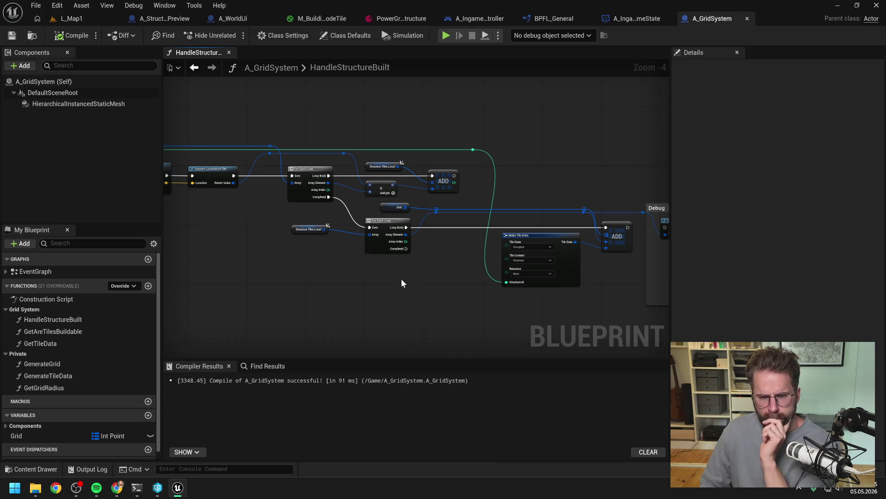
mouse_move(443, 272)
mouse_down()
mouse_move(380, 254)
mouse_move(439, 277)
mouse_move(378, 280)
mouse_up()
mouse_move(324, 267)
mouse_down()
mouse_move(462, 267)
mouse_move(416, 267)
mouse_up()
drag(433, 193, 471, 193)
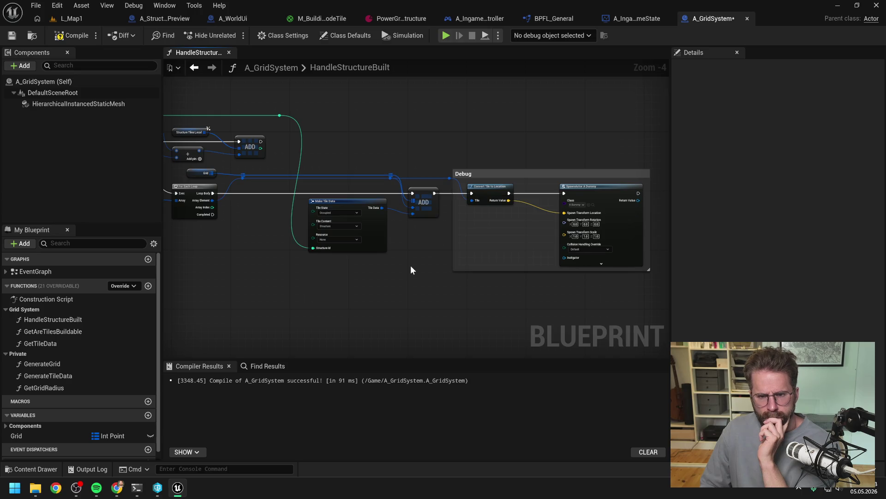
Play L_Map1 and enter building mode to preview placement.
click(86, 20)
click(229, 36)
key(b)
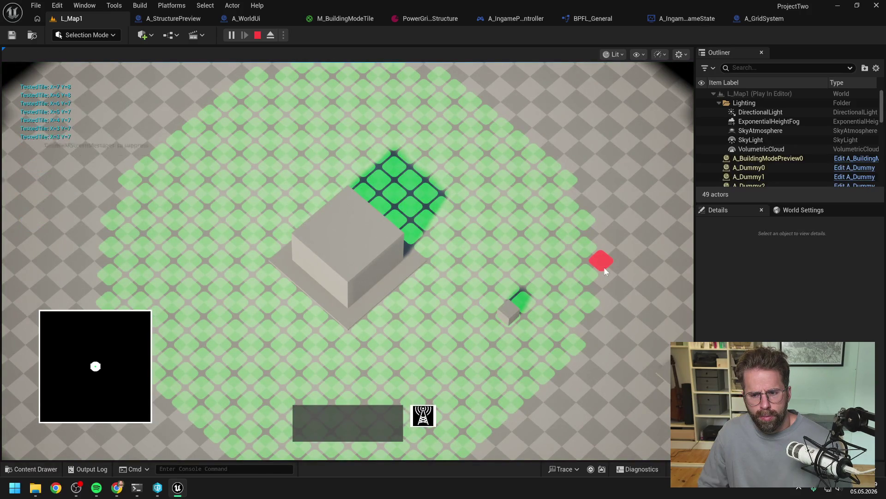
Pan the game camera around the grid and deselect the small box.
key(d)
key(s)
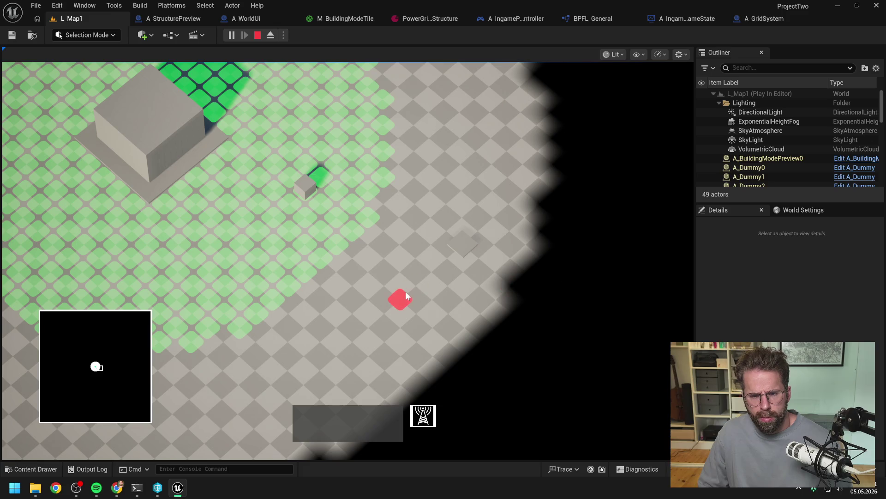
key(b)
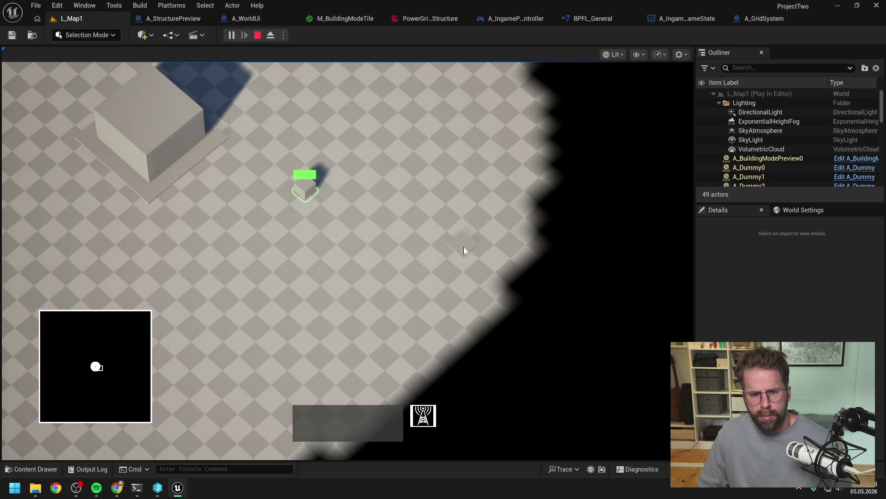
key(w)
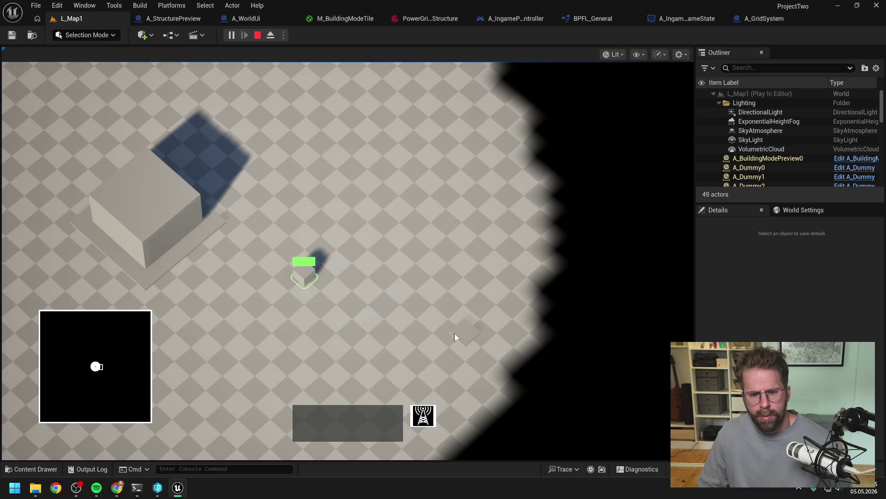
key(s)
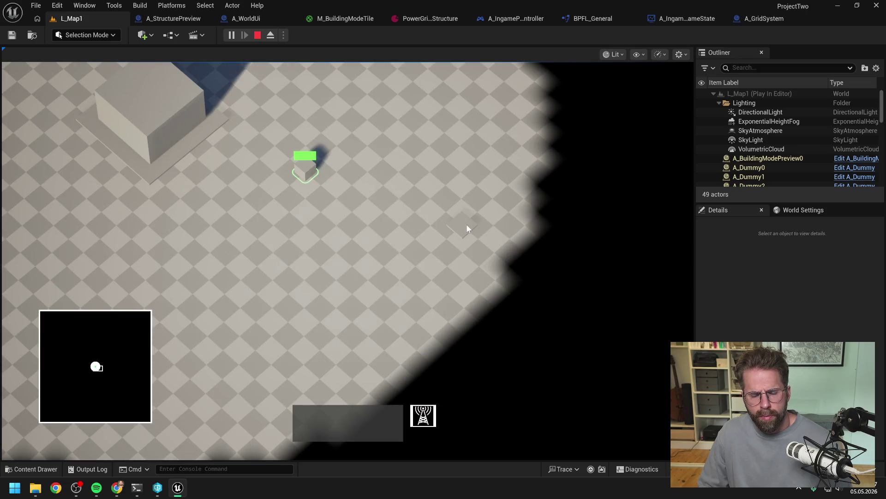
click(431, 235)
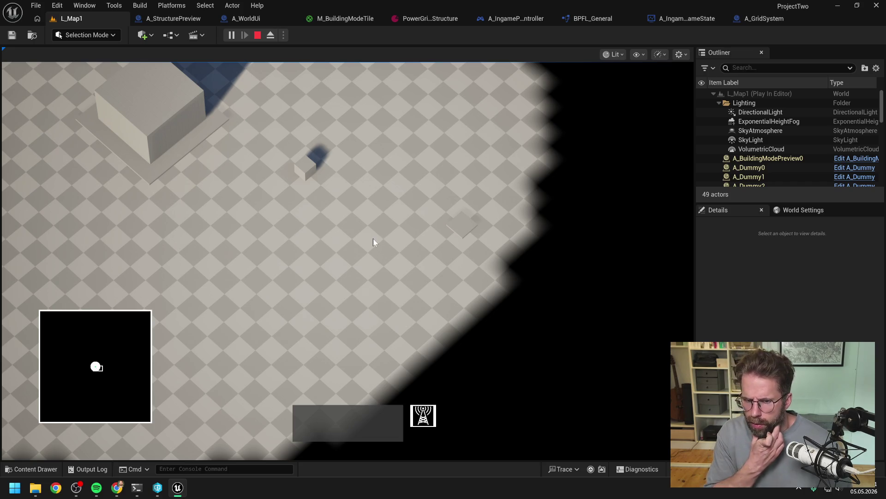
Place two building boxes side by side on the grid, then end the play session.
key(b)
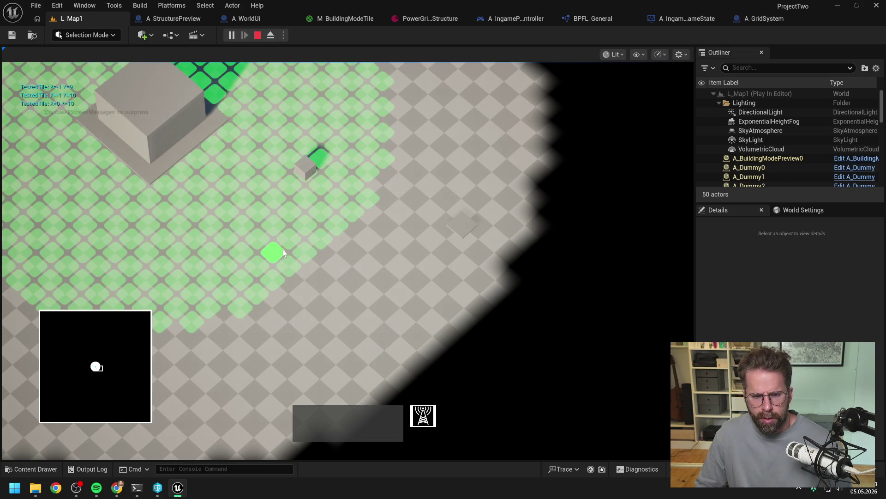
click(262, 242)
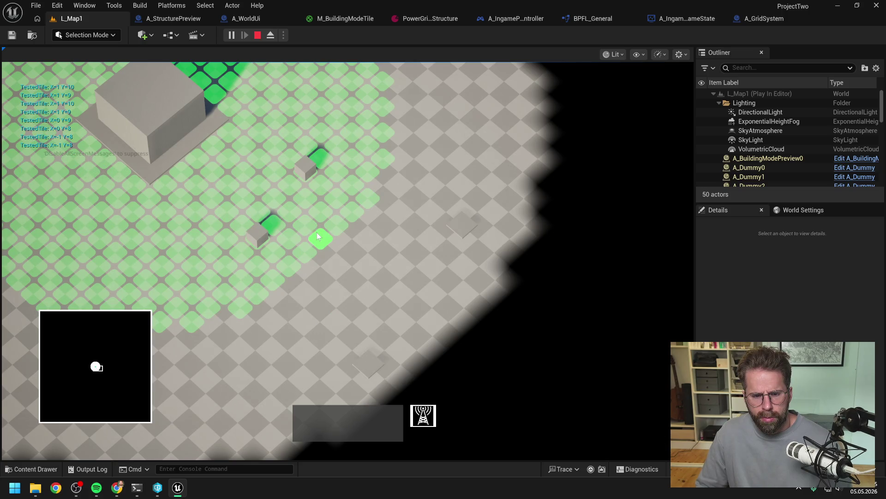
click(318, 233)
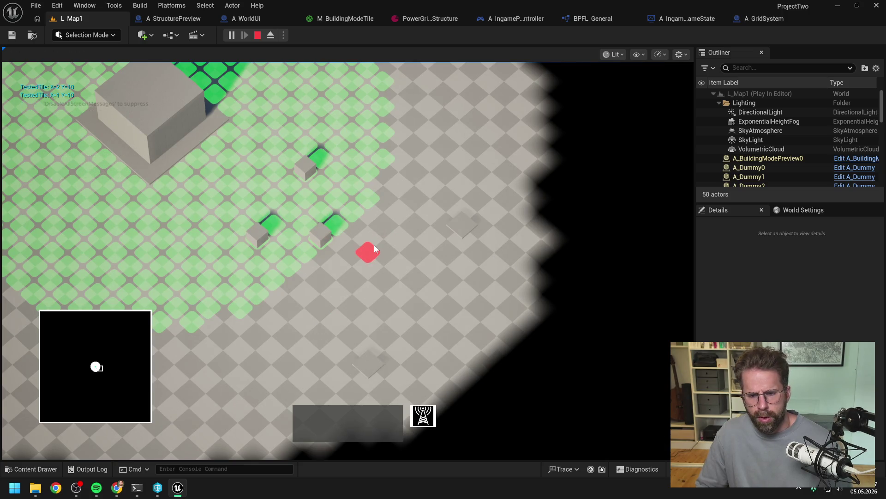
key(b)
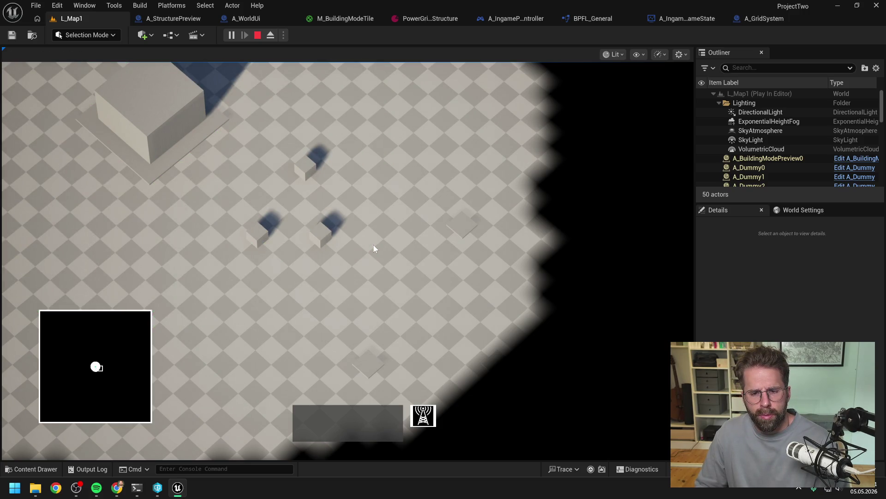
key(Escape)
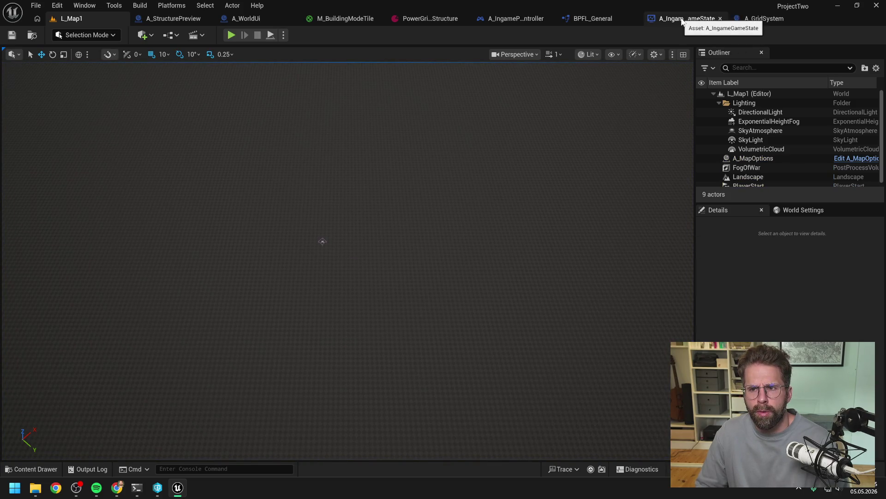
In A_GridSystem's HandleStructureBuilt, find Get Structure Tiles and open its BPFL_General graph.
click(240, 19)
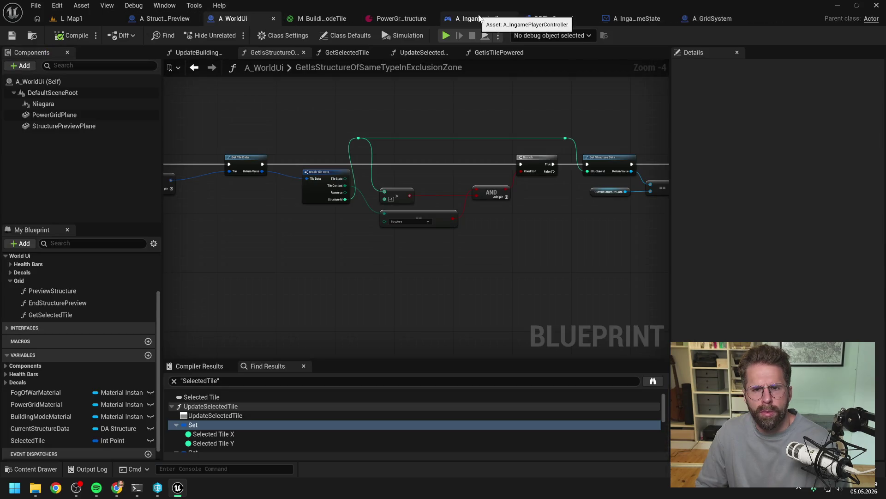
click(720, 19)
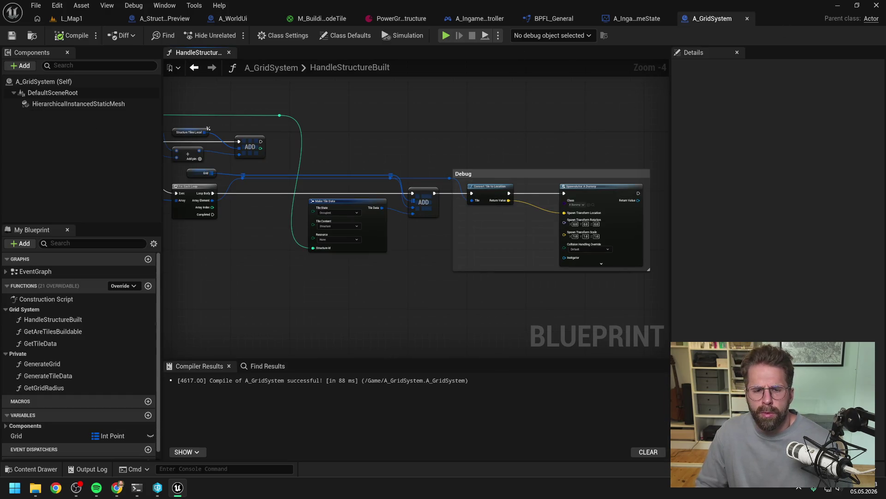
drag(411, 135, 553, 133)
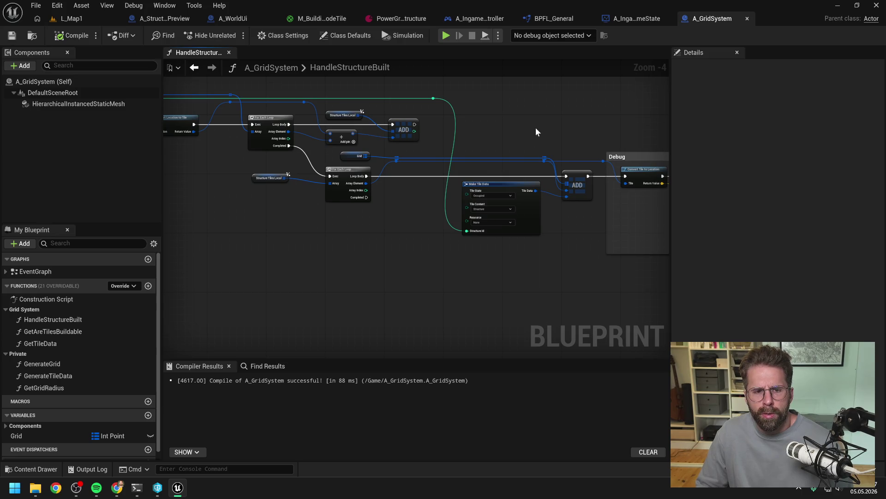
mouse_move(505, 126)
mouse_down()
mouse_move(614, 146)
mouse_move(569, 181)
mouse_up()
scroll(359, 148, up, 1)
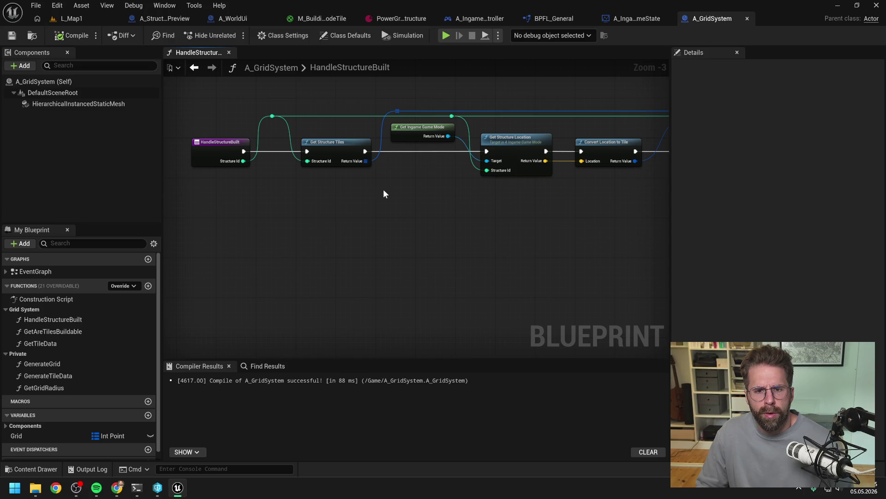
double_click(322, 143)
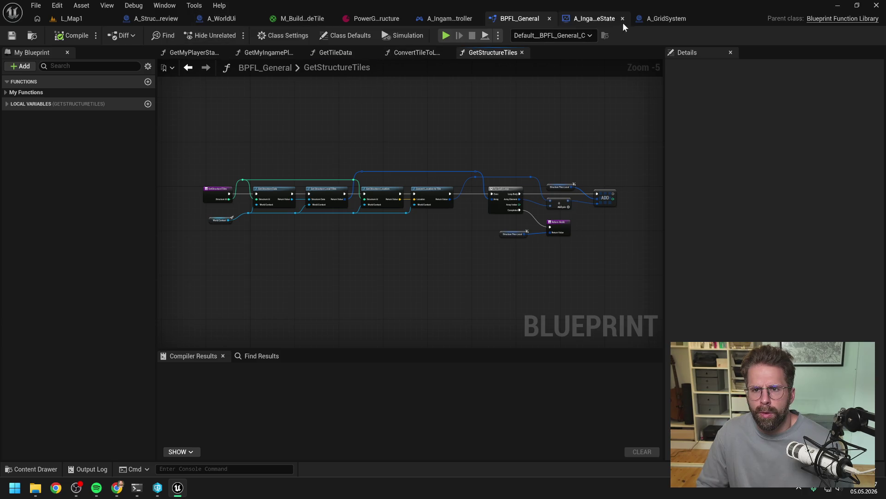
Back in A_GridSystem, review the HandleStructureBuilt graph from its entry through the For Each Loop.
click(666, 19)
drag(415, 191, 322, 197)
scroll(336, 199, down, 1)
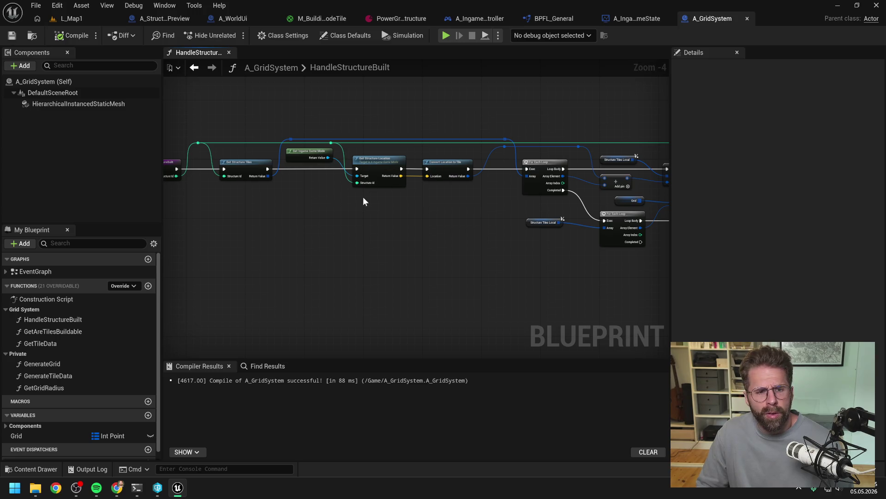
drag(362, 202, 387, 207)
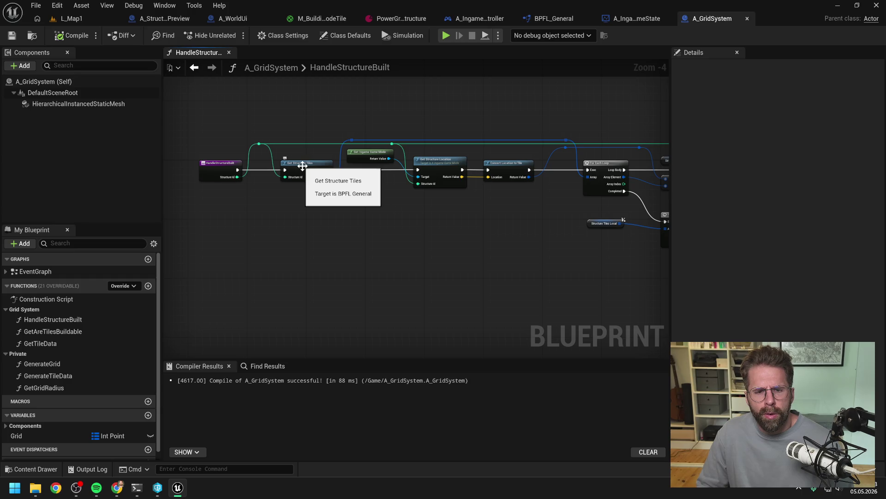
mouse_move(402, 198)
mouse_down()
mouse_move(368, 208)
mouse_move(472, 211)
mouse_up()
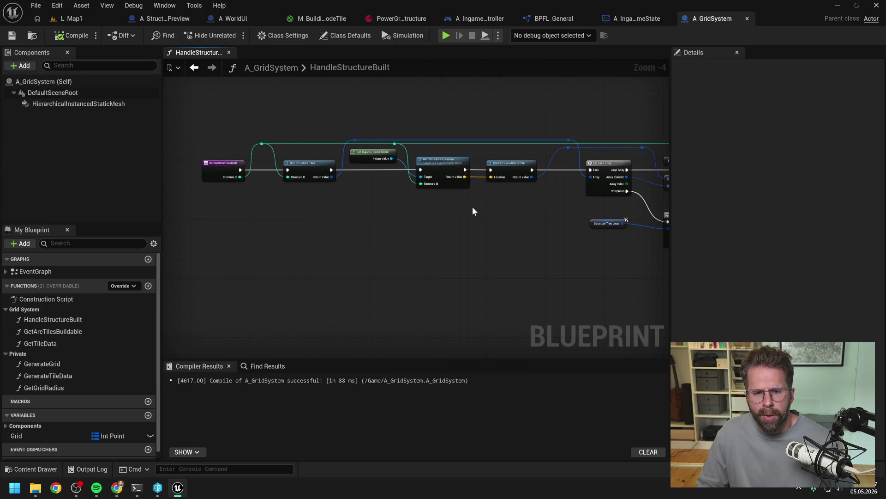
Reopen Get Structure Tiles, review it up to its final ADD node, then return to A_GridSystem.
double_click(312, 169)
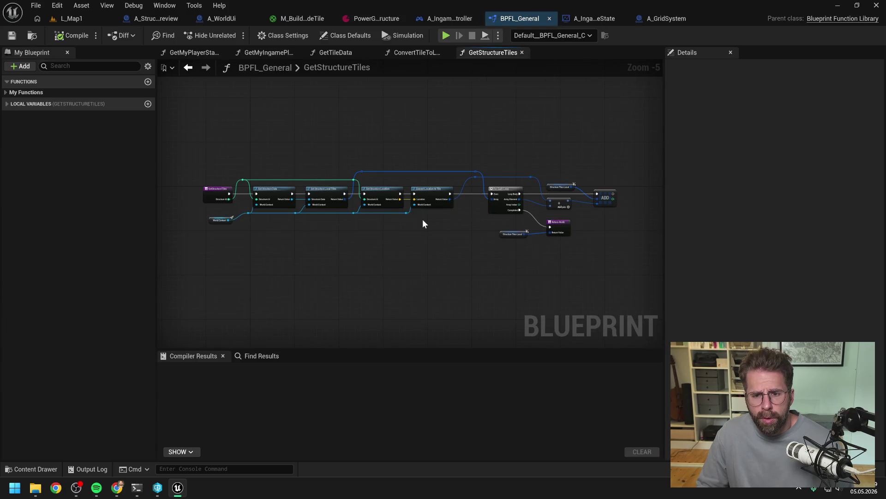
scroll(422, 222, up, 1)
mouse_move(421, 224)
mouse_down()
mouse_move(400, 225)
mouse_move(547, 214)
mouse_up()
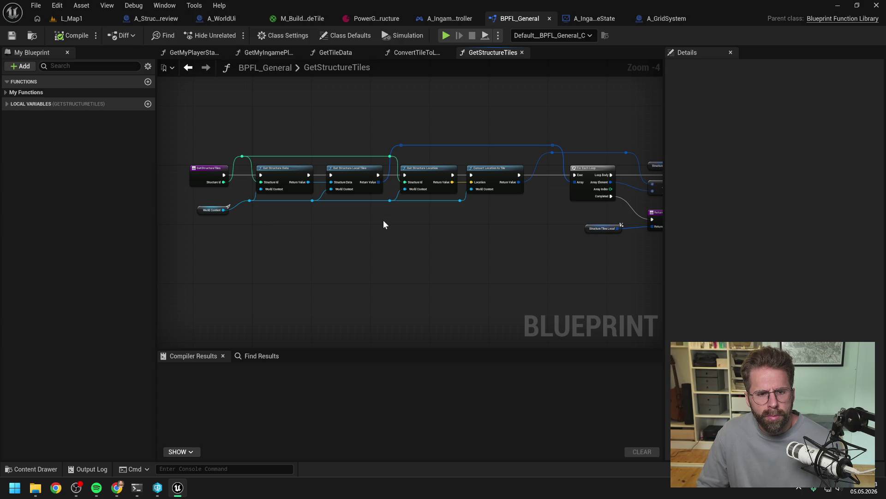
drag(403, 212, 374, 228)
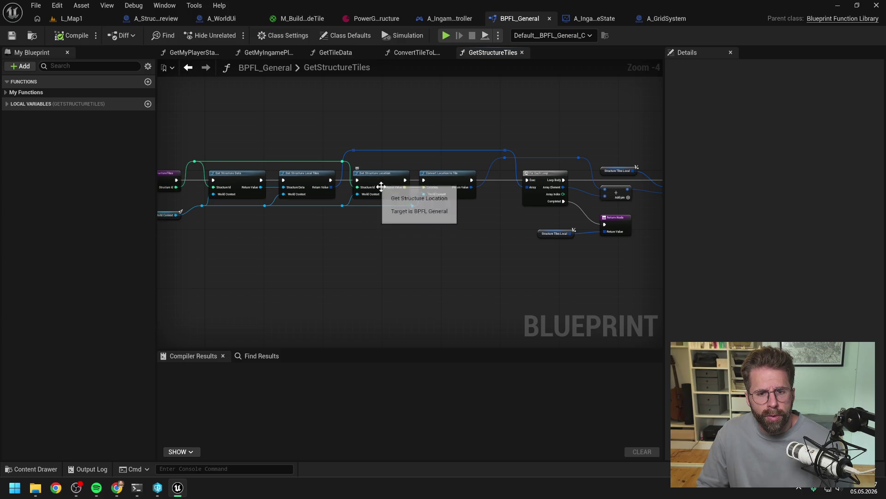
drag(451, 218, 403, 221)
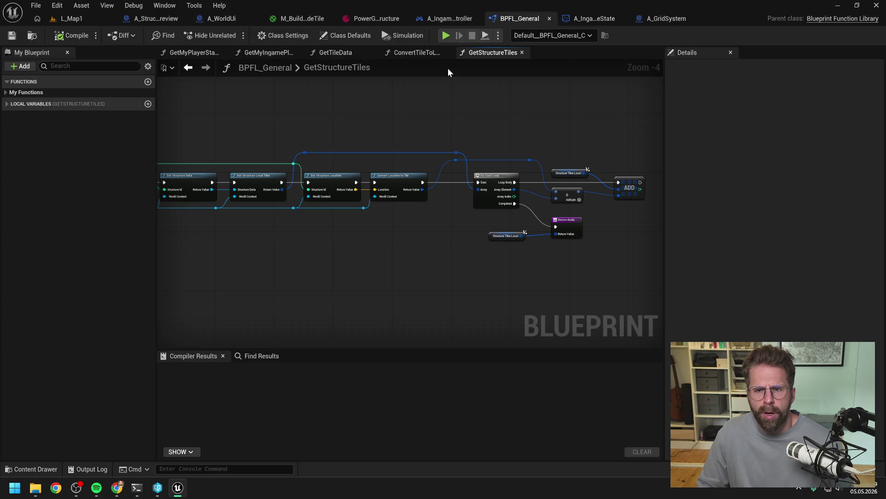
click(667, 18)
drag(467, 212, 308, 215)
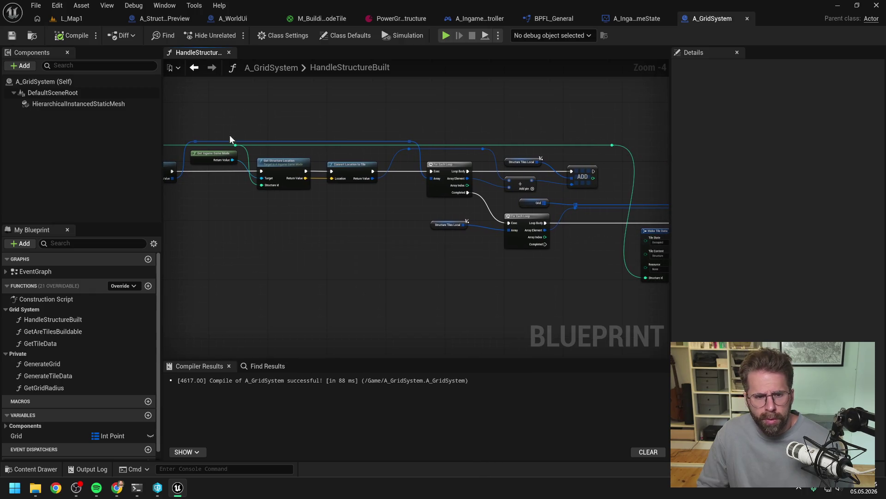
Delete the redundant tile-gathering nodes and connect Get Structure Tiles directly to the For Each Loop.
drag(263, 153, 313, 184)
mouse_move(317, 114)
mouse_down()
mouse_move(476, 198)
mouse_move(577, 184)
mouse_up()
key(Delete)
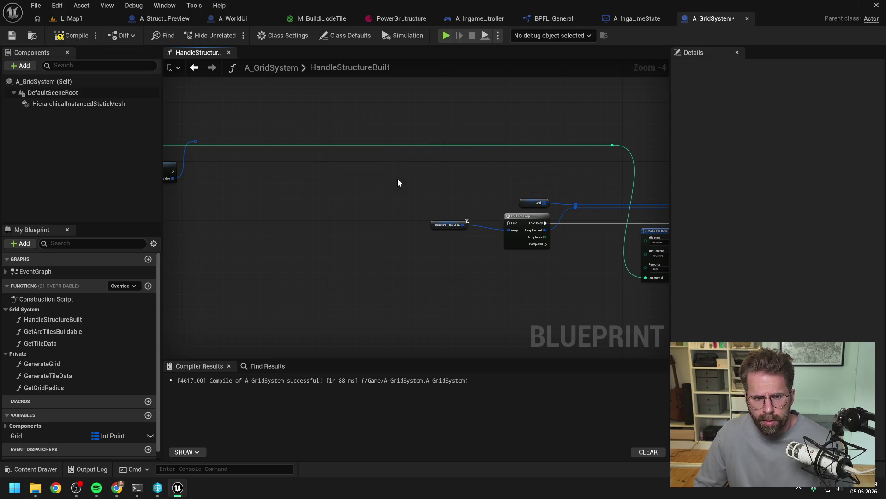
drag(302, 185, 407, 180)
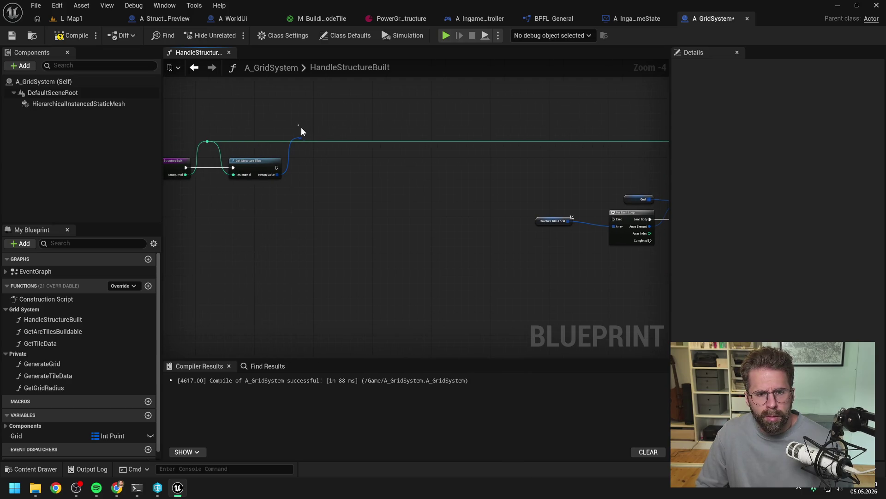
double_click(300, 138)
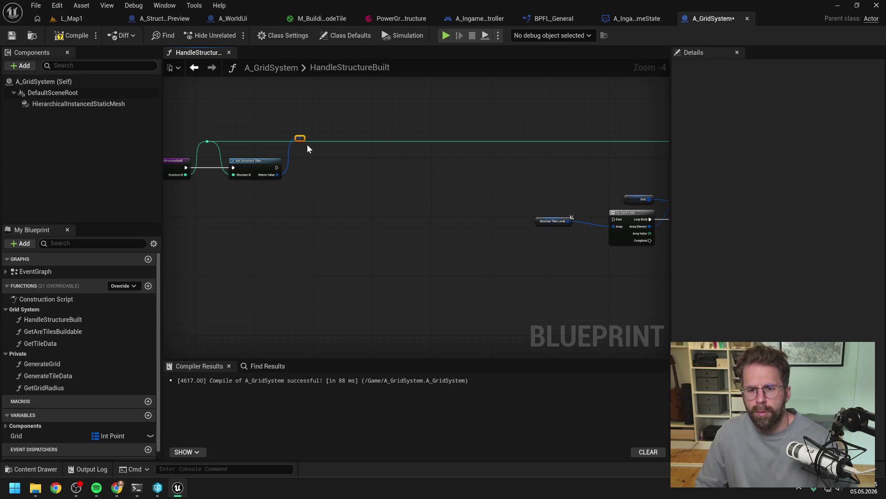
key(Delete)
drag(277, 175, 615, 226)
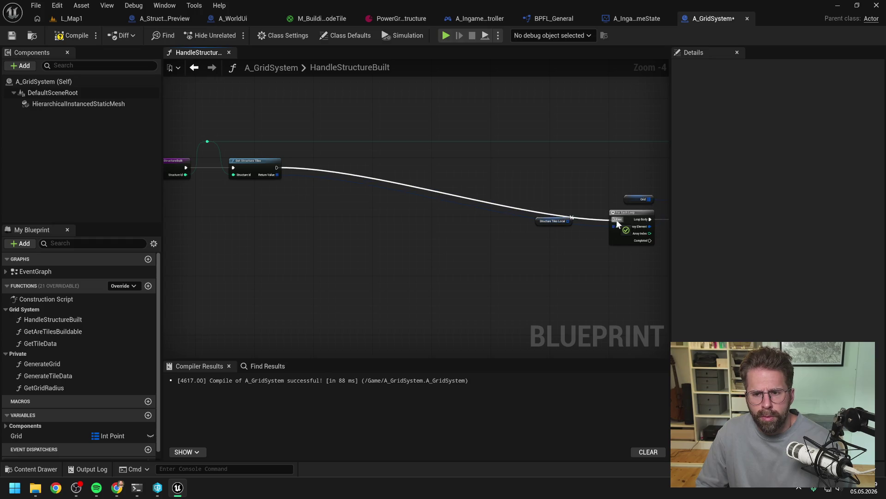
Straighten the loop, Make Tile Data, ADD and Debug nodes along the exec wire.
scroll(380, 190, down, 2)
drag(377, 179, 647, 251)
scroll(408, 201, up, 2)
key(q)
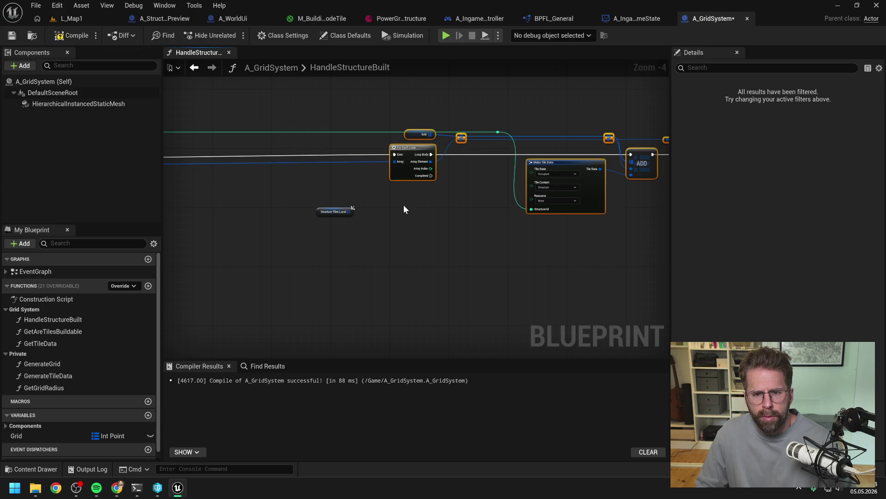
click(392, 211)
scroll(392, 211, down, 2)
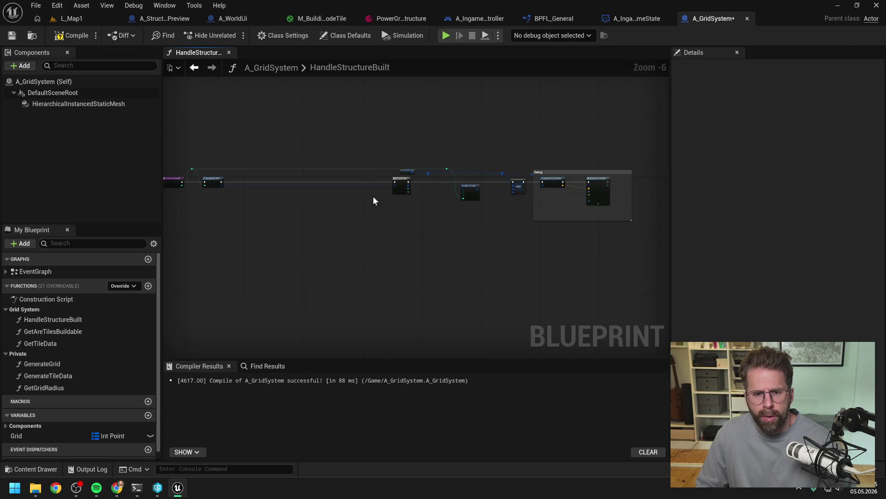
drag(365, 141, 633, 238)
scroll(480, 192, up, 3)
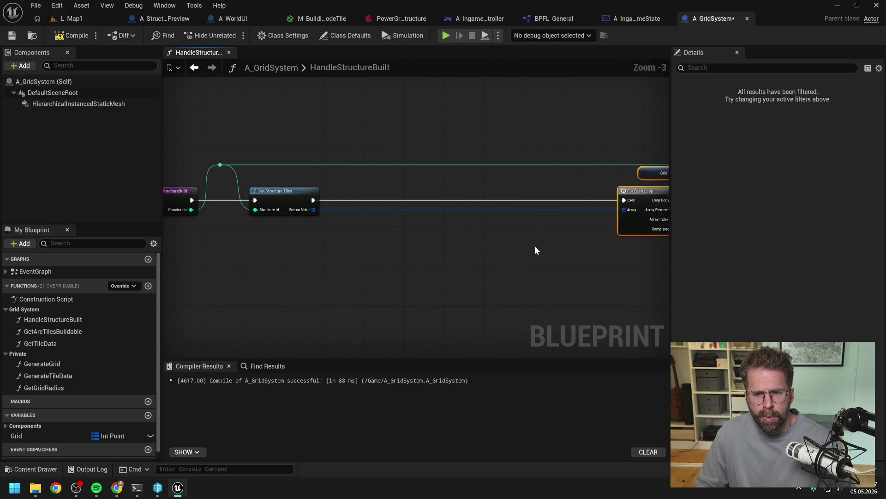
click(483, 250)
Reselect and tidy the right-hand nodes of HandleStructureBuilt.
scroll(65, 431, down, 2)
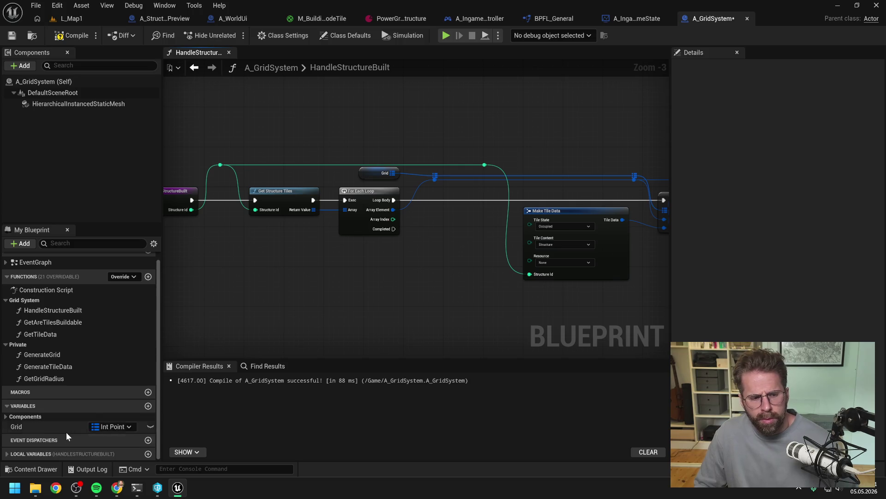
scroll(43, 455, up, 1)
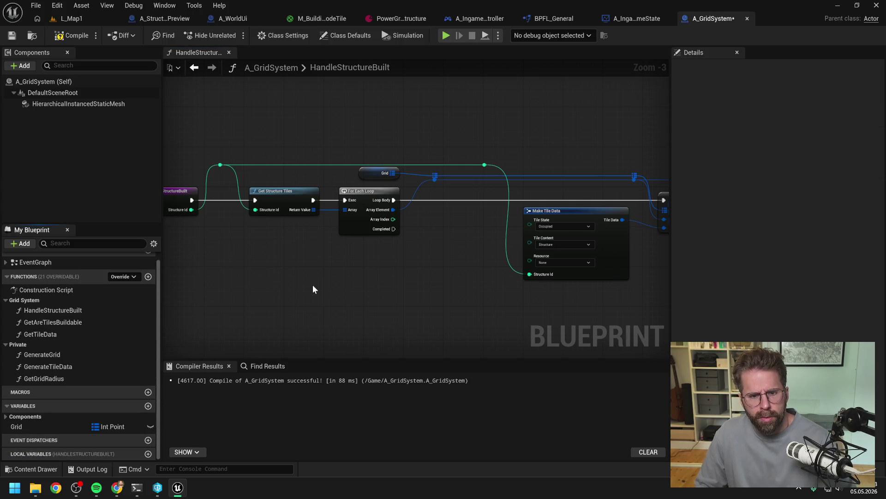
scroll(333, 281, down, 2)
scroll(374, 281, up, 1)
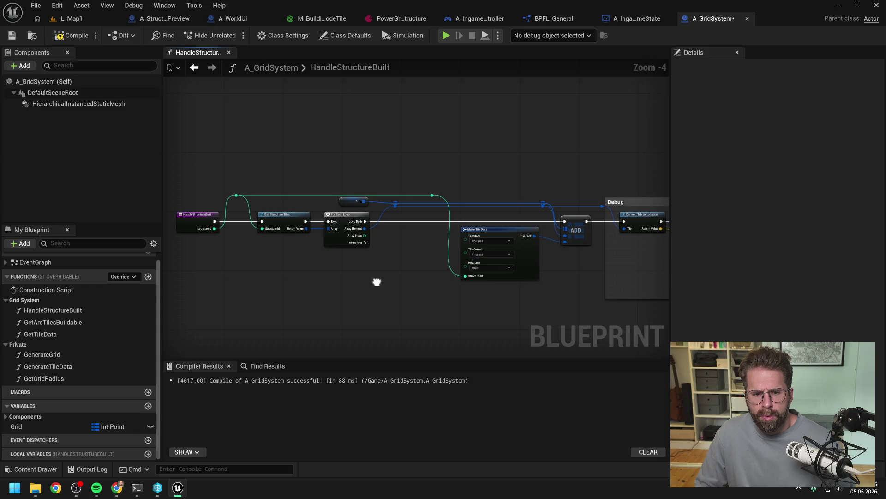
scroll(319, 236, down, 2)
drag(381, 213, 554, 280)
scroll(323, 249, up, 3)
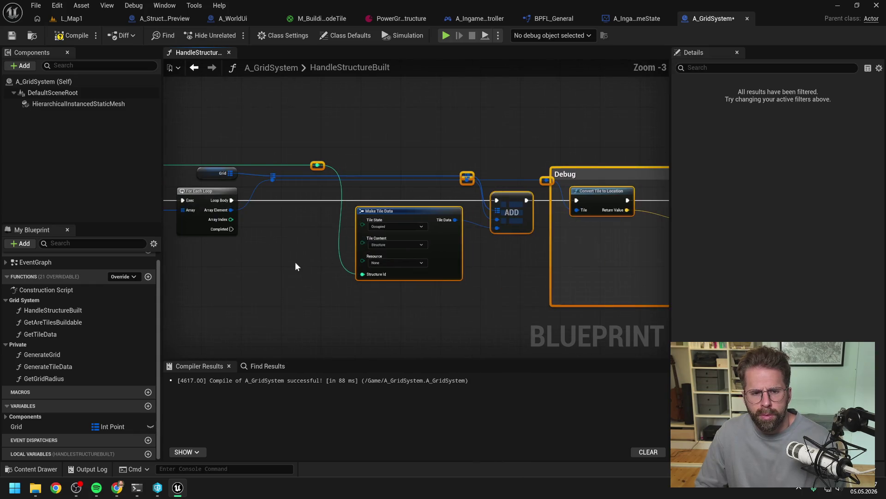
click(315, 288)
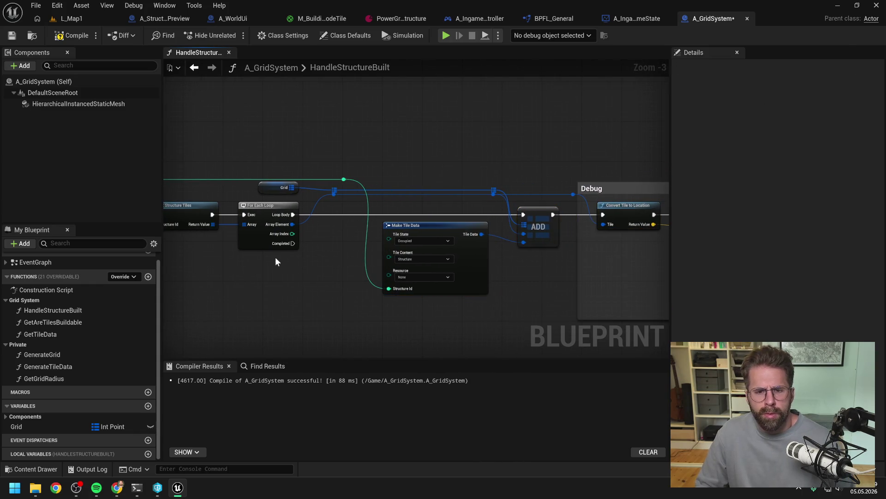
Move the Grid variable next to the ADD node and shift Make Tile Data and Debug left.
click(333, 190)
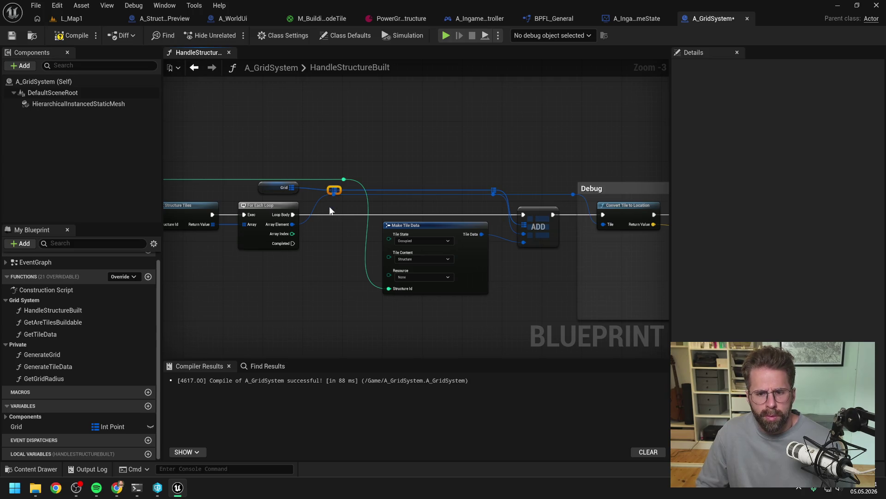
drag(280, 188, 439, 183)
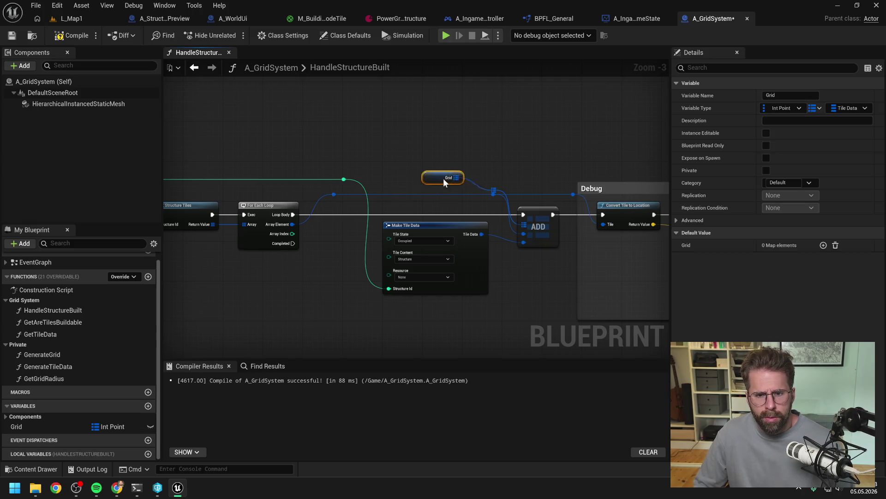
click(496, 187)
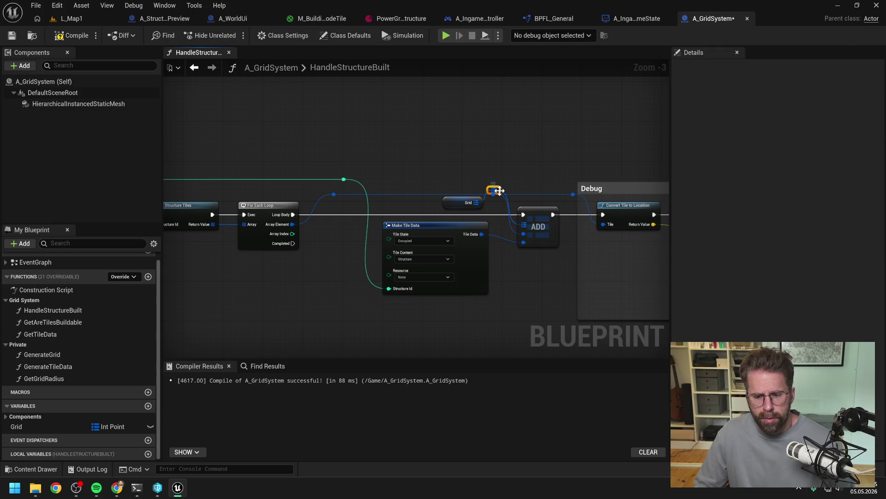
click(463, 205)
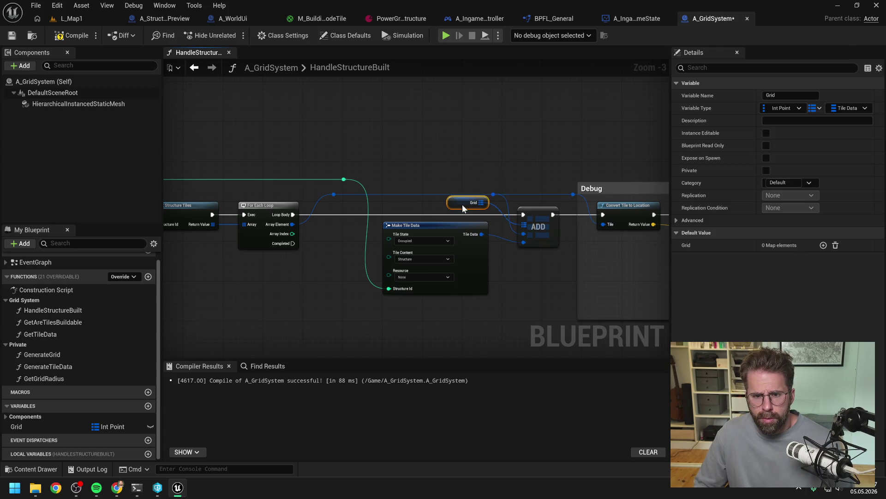
click(444, 189)
mouse_move(396, 179)
mouse_down()
mouse_move(370, 172)
mouse_move(423, 221)
mouse_up()
scroll(326, 160, down, 4)
scroll(457, 251, up, 4)
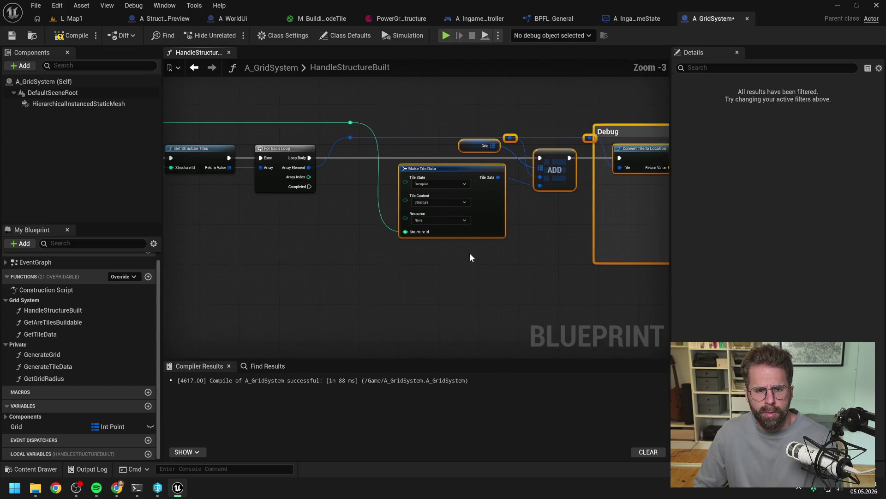
mouse_move(330, 210)
mouse_down()
mouse_move(335, 118)
mouse_move(389, 137)
mouse_move(339, 152)
mouse_up()
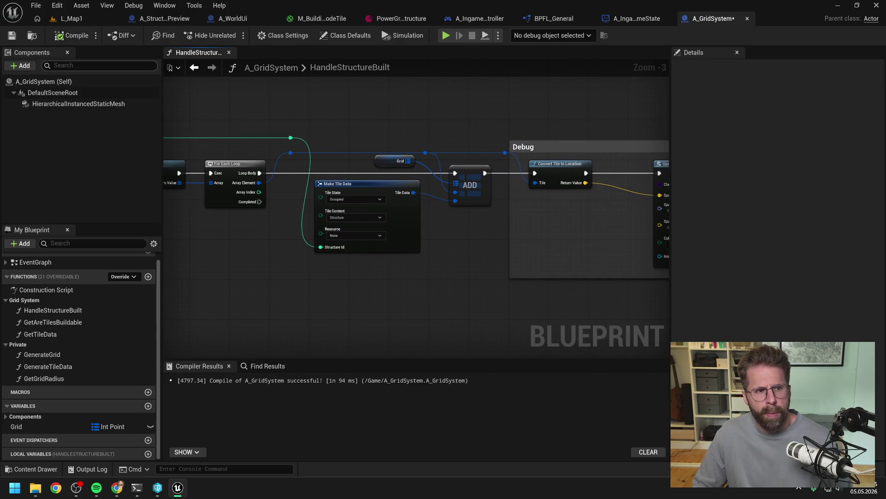
click(110, 18)
Play L_Map1, pick the power grid generator, place two structures on the grid, then stop.
click(233, 35)
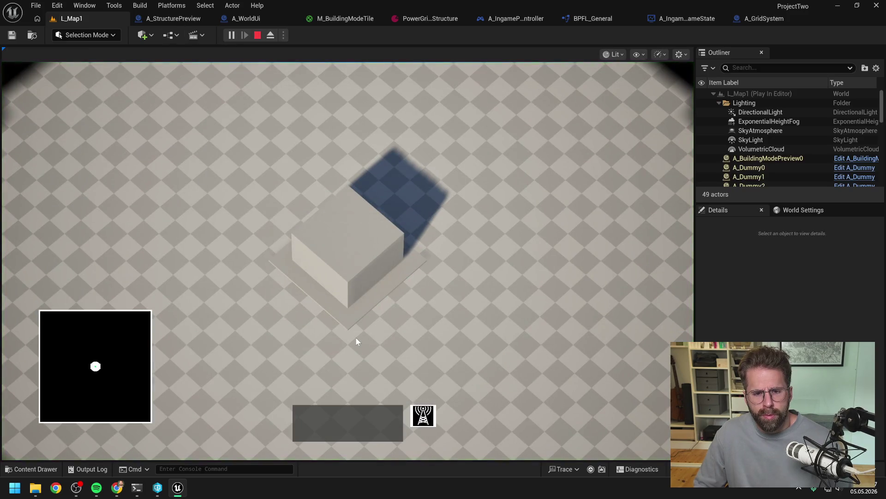
click(423, 416)
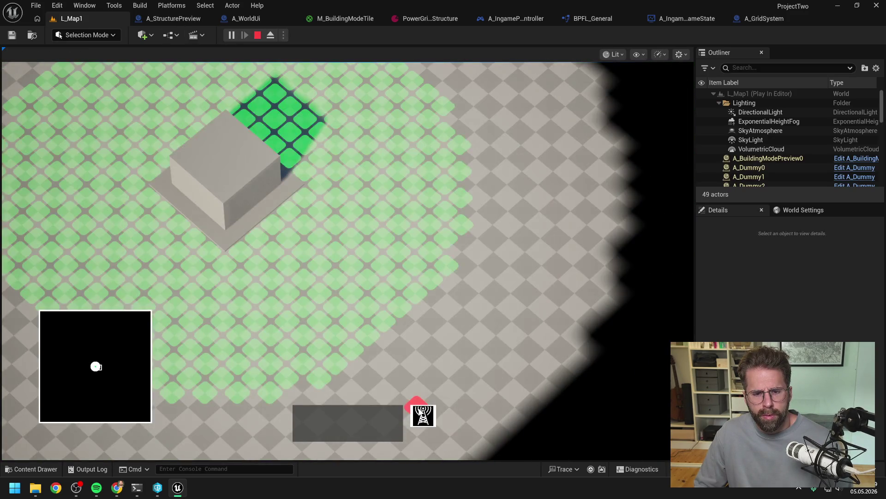
click(447, 266)
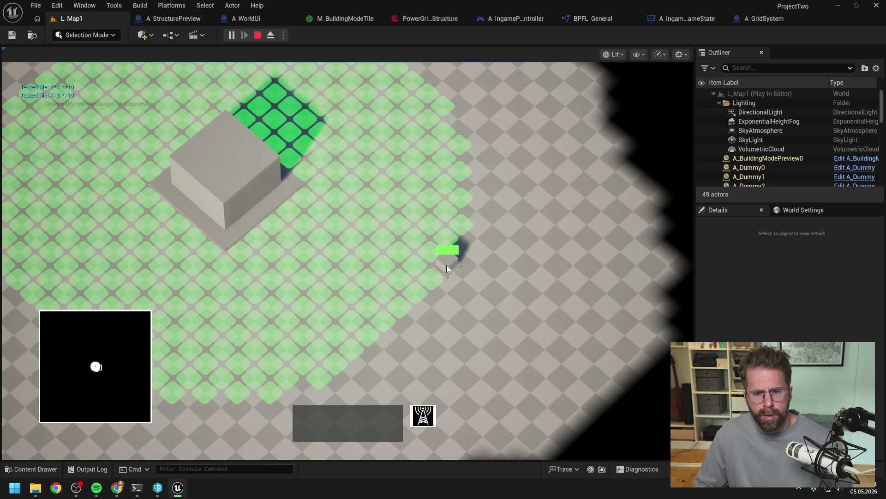
click(456, 173)
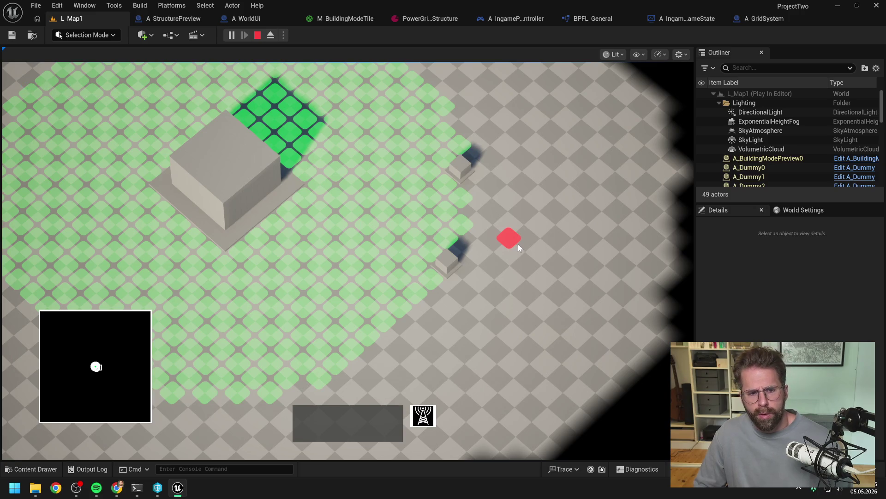
key(Escape)
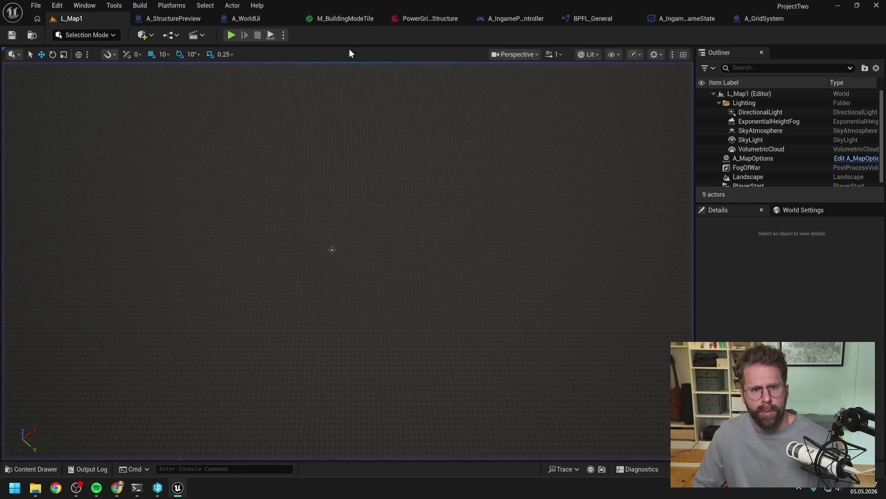
click(419, 18)
Set the Power Grid Generator's Grid Size to 4 by 4 and play-test it in L_Map1.
click(414, 159)
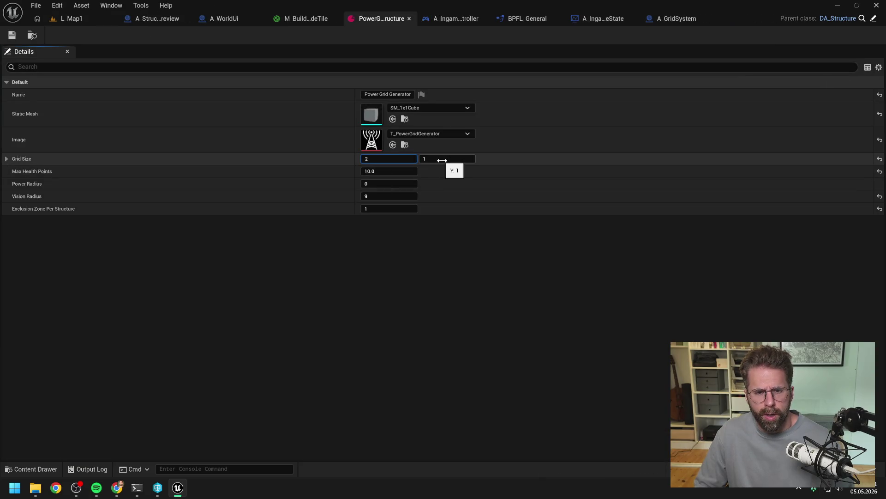
text(4)
key(Tab)
text(4)
key(Return)
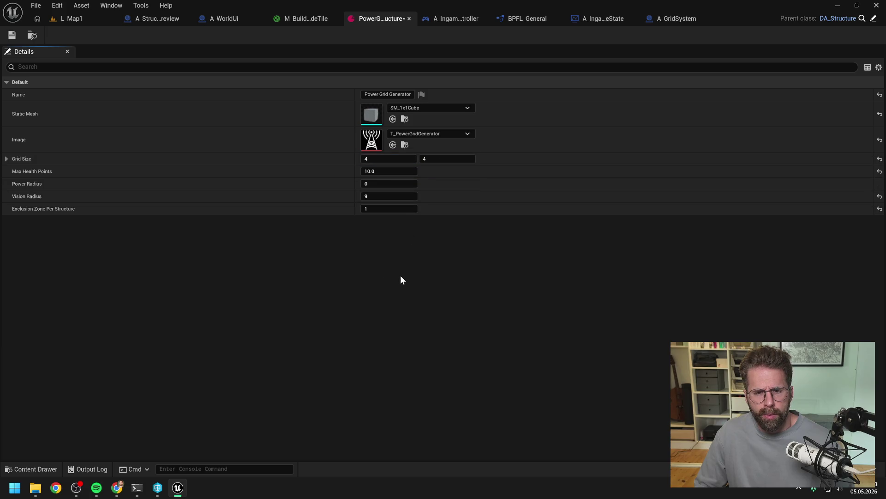
click(71, 18)
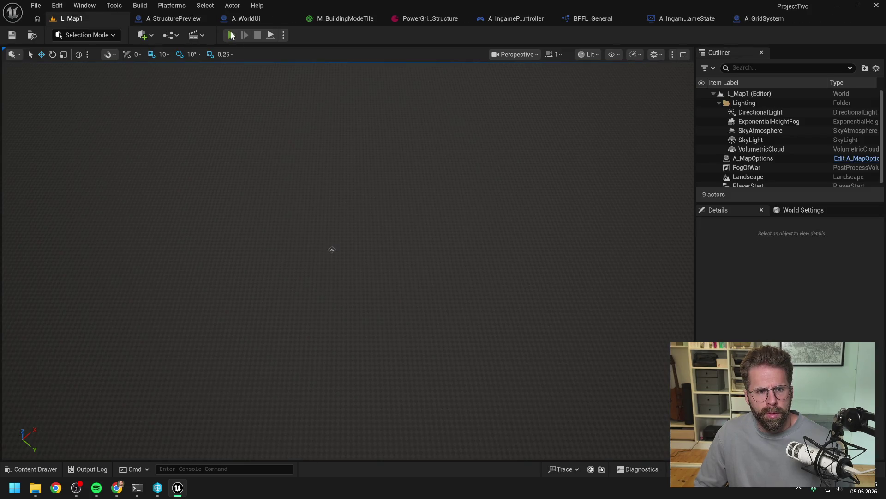
click(231, 33)
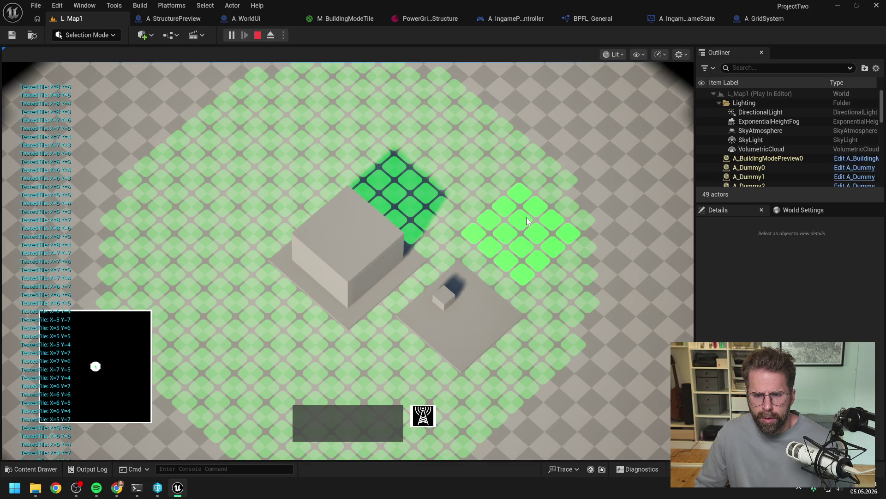
key(Escape)
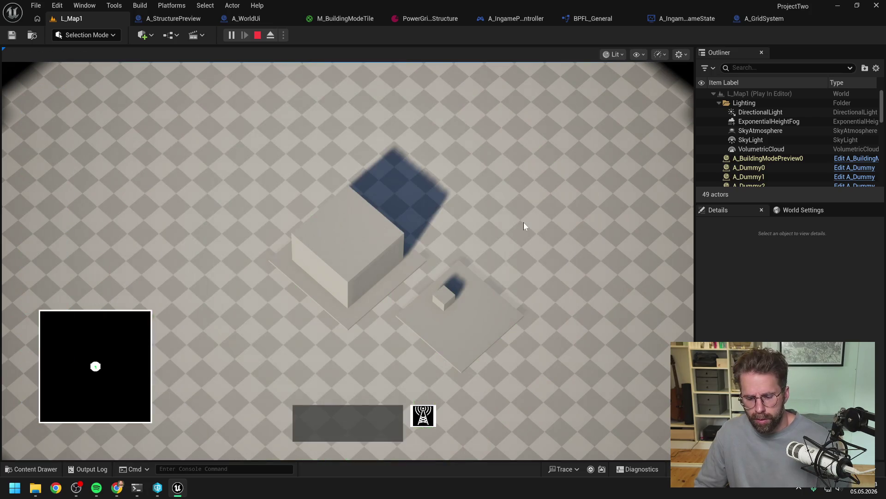
Reduce the generator's Grid Size to 3 by 3 and play-test again.
click(382, 18)
drag(447, 158, 434, 159)
click(78, 18)
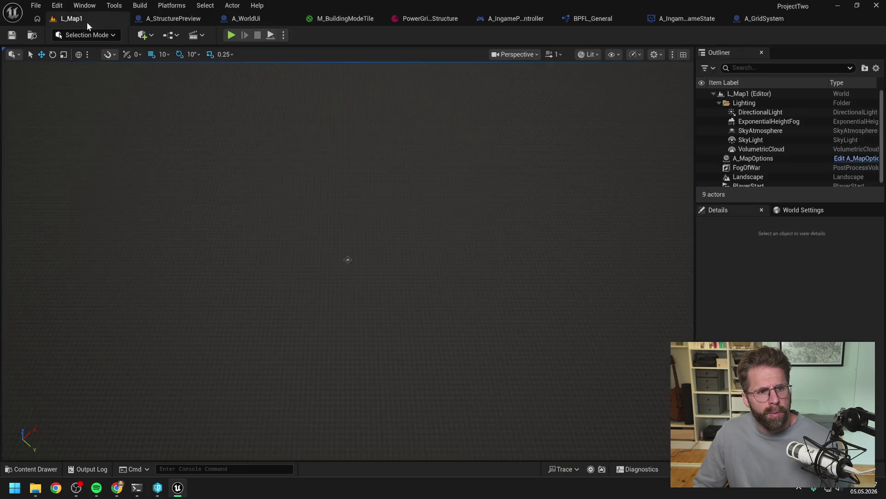
click(231, 35)
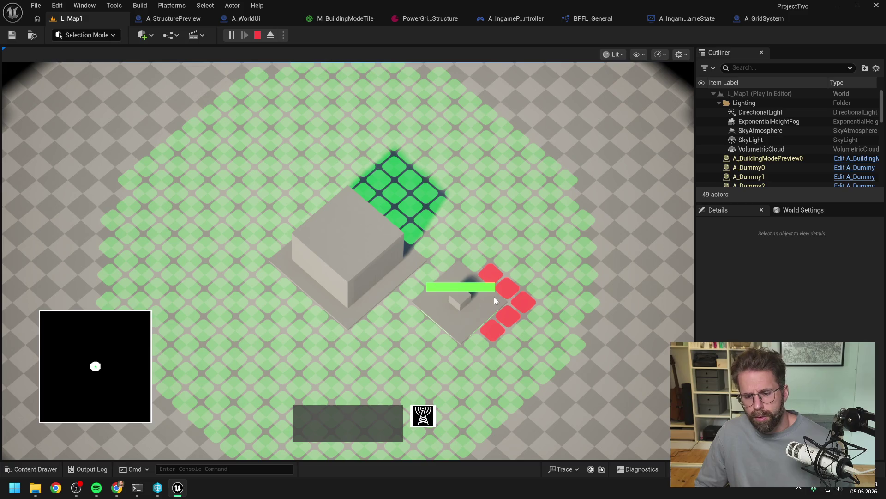
key(Escape)
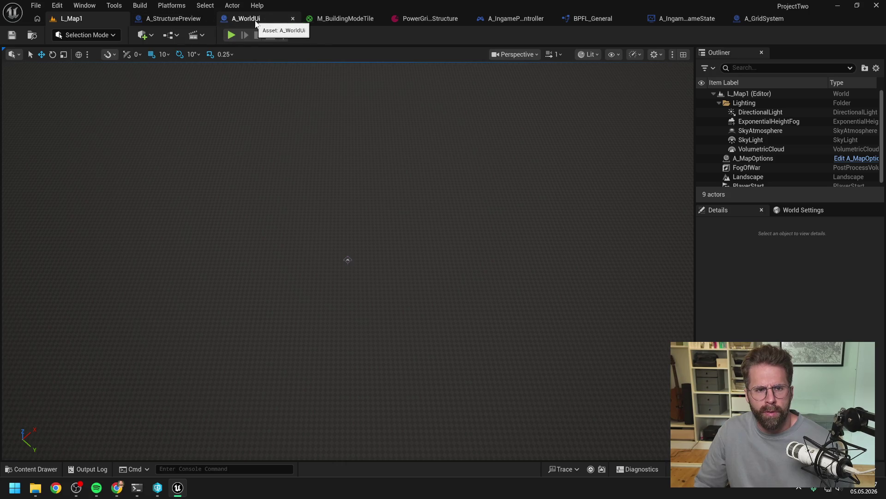
After checking A_WorldUi and A_StructurePreview, set the generator's Grid Size X and Y to 1.
click(255, 21)
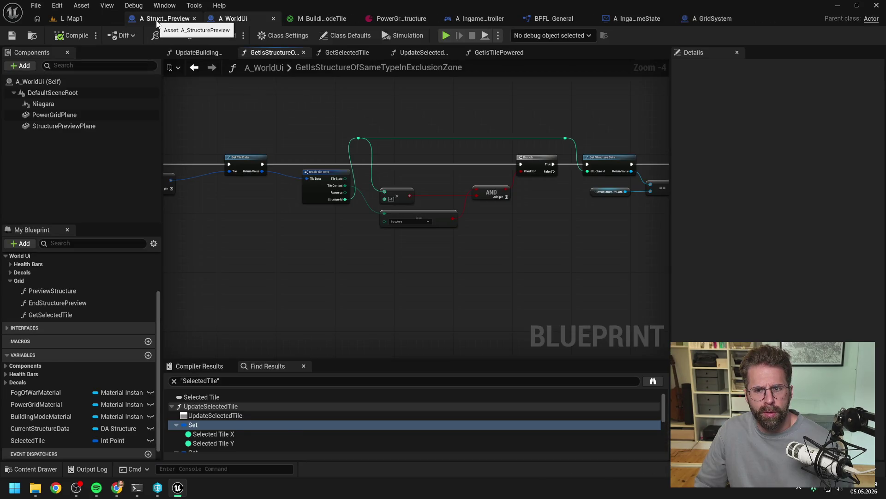
click(157, 21)
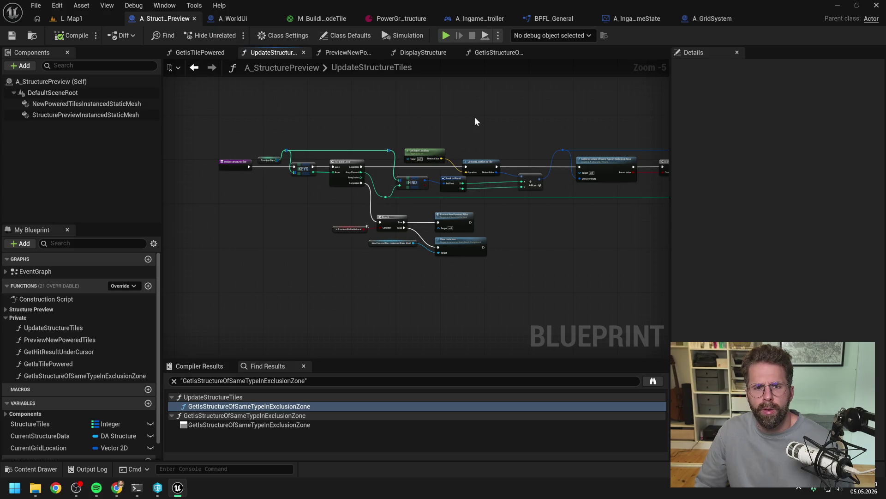
click(388, 18)
click(389, 159)
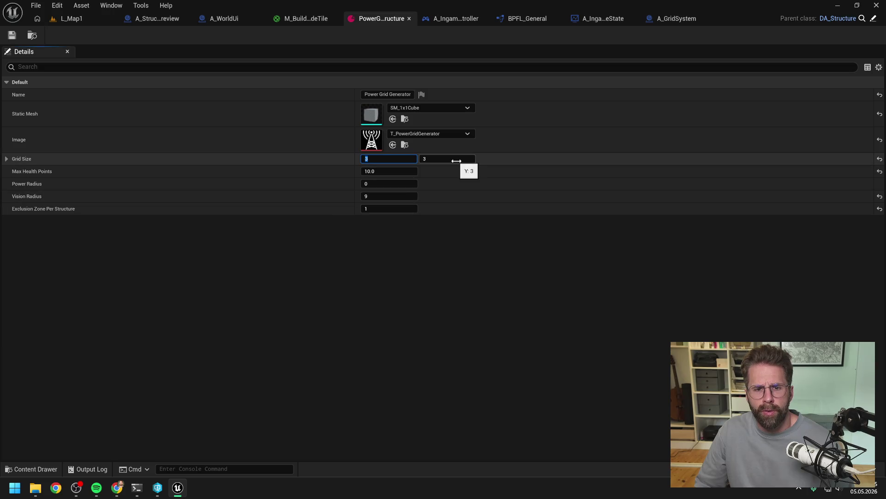
text(1)
key(Tab)
text(1)
key(Return)
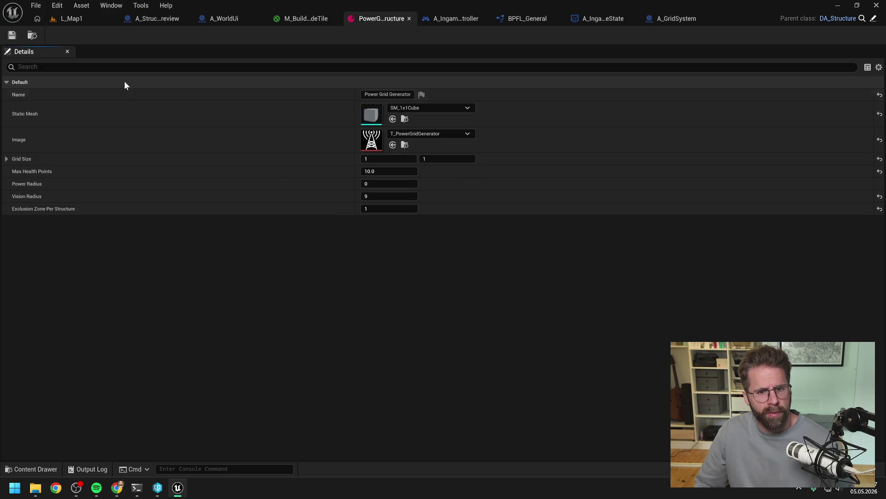
Preview the 1 by 1 generator placement in L_Map1, then stop playing.
click(70, 18)
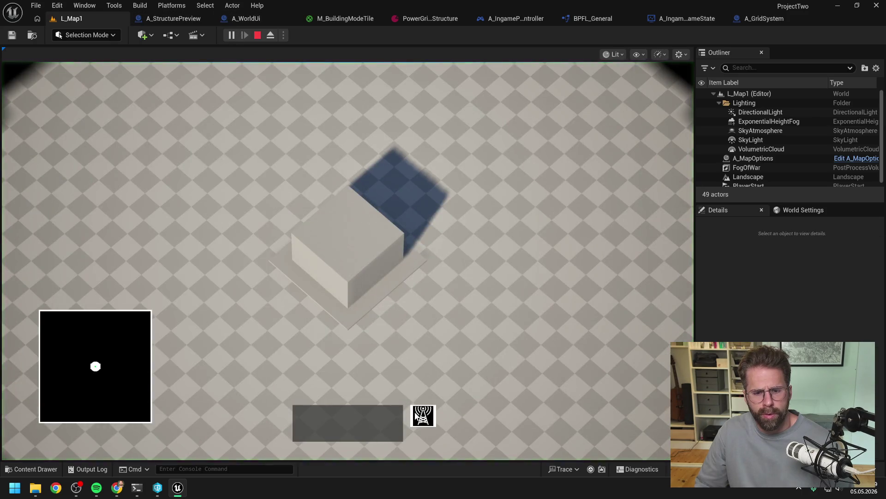
click(423, 415)
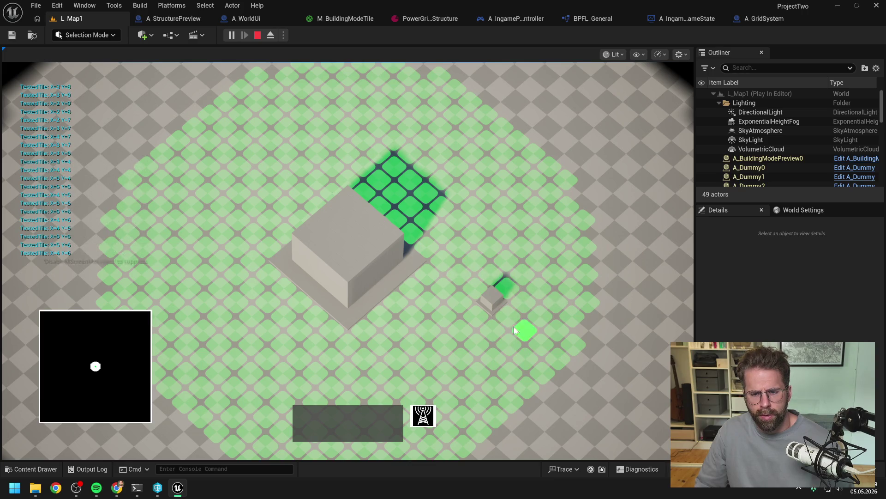
key(Escape)
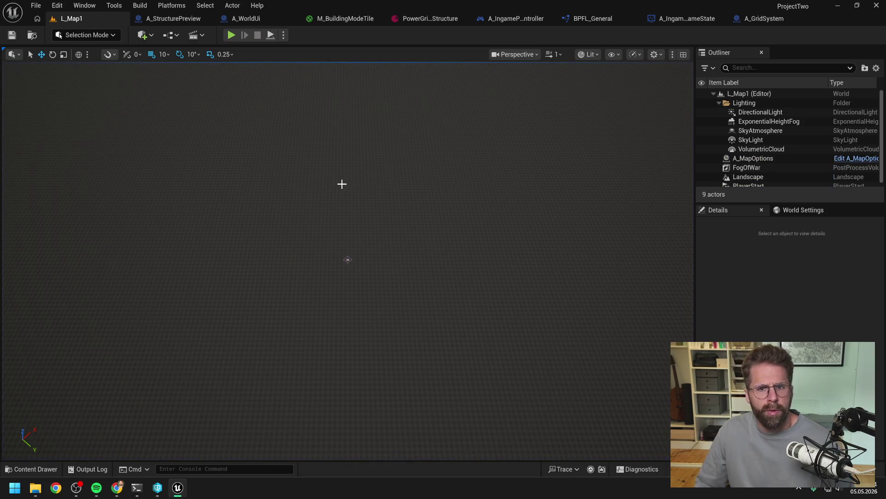
Leave the generator's Exclusion Zone Per Structure at 1 and close the asset.
click(421, 18)
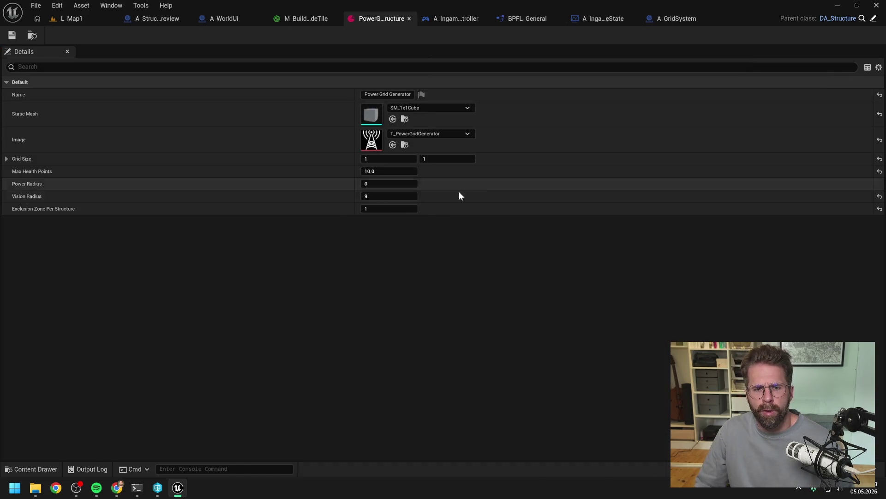
click(390, 209)
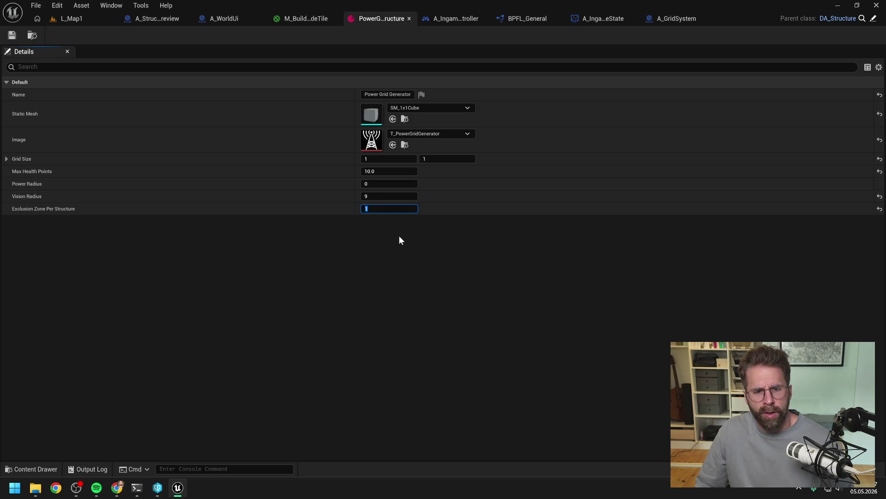
key(Return)
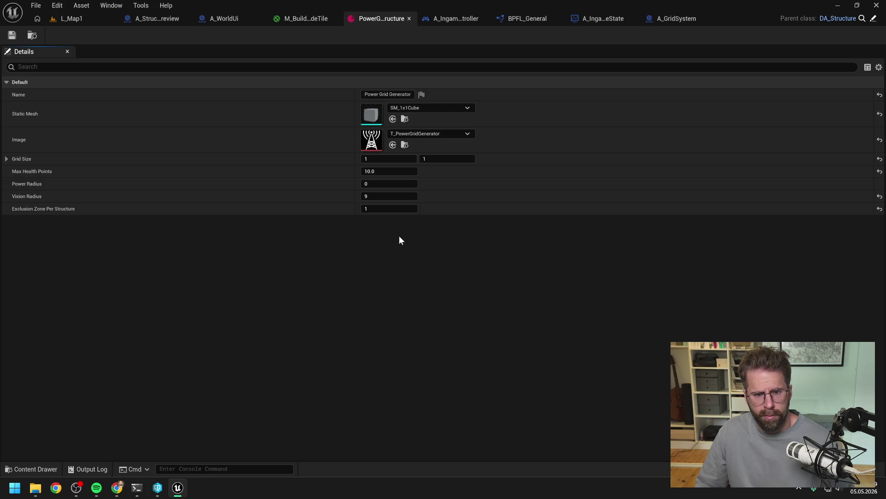
click(408, 18)
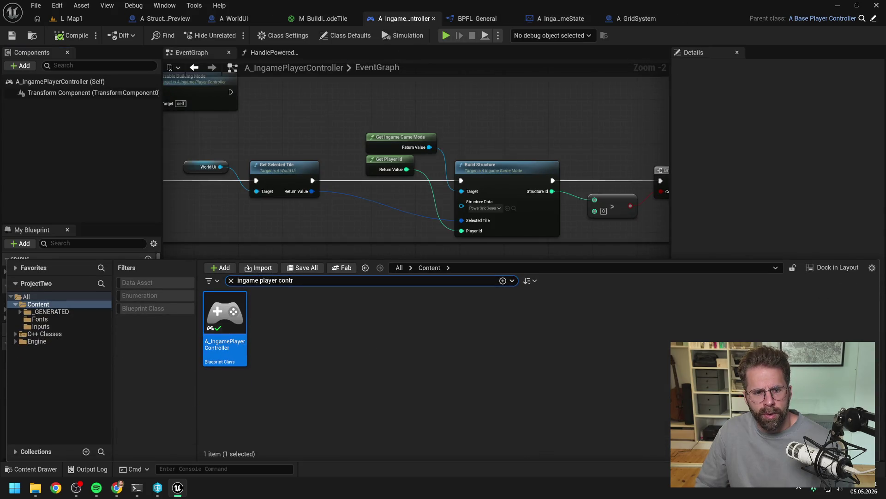
Search 'gene' in the Content Browser and revert the PowerGridGeneratorStructure asset's changes.
key(ctrl+a)
text(gen)
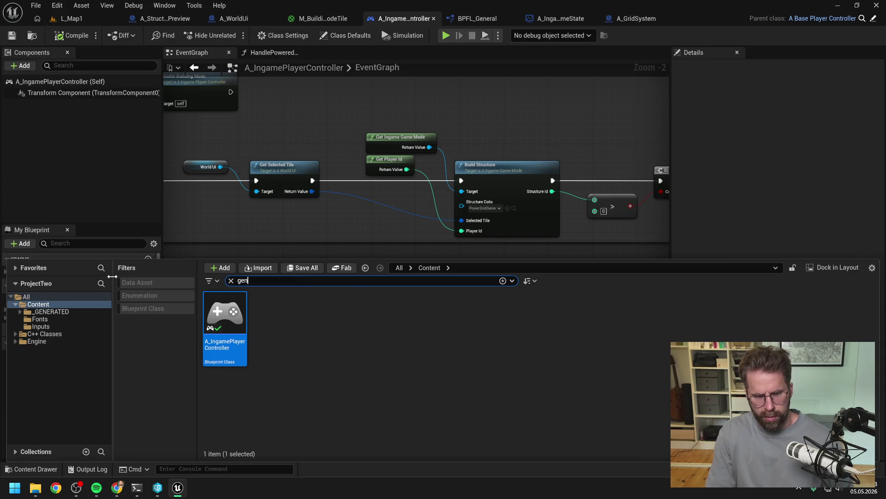
text(e)
click(401, 420)
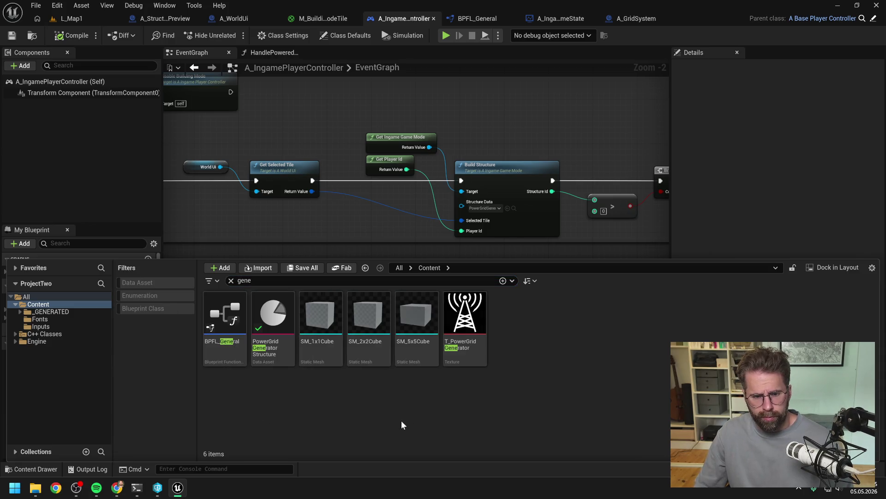
right_click(276, 318)
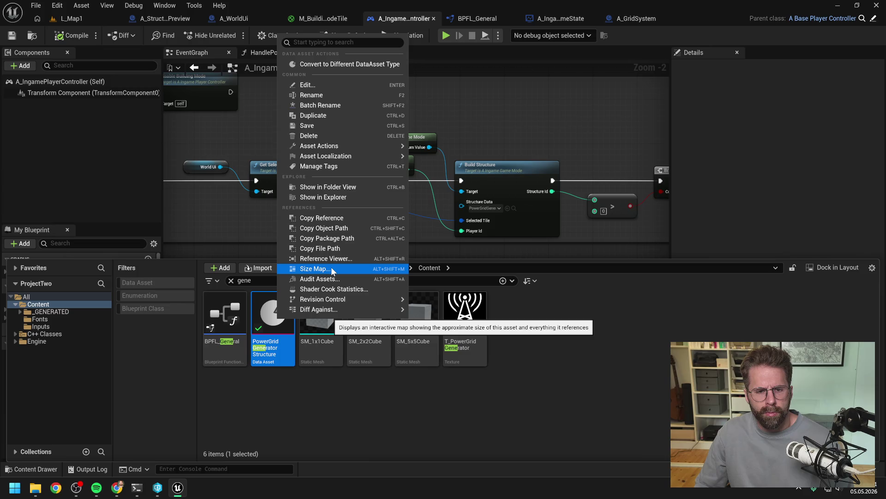
mouse_move(343, 297)
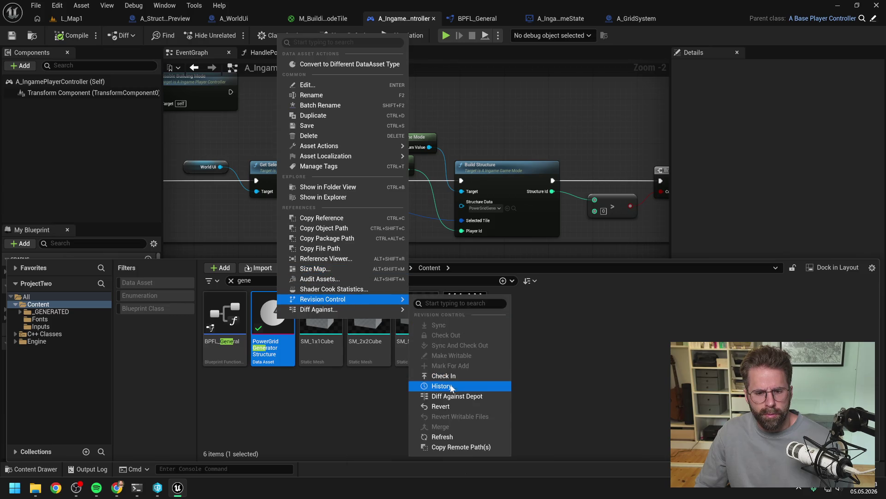
click(446, 405)
click(499, 347)
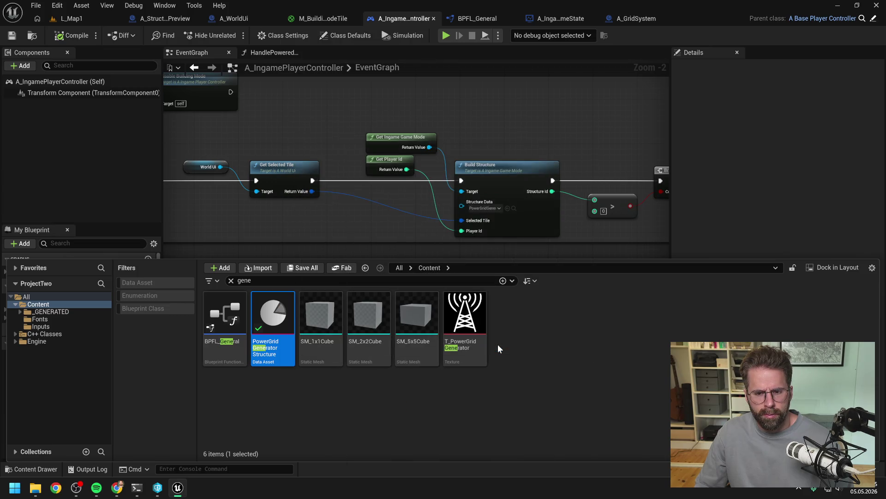
Return to L_Map1 and start a play session.
click(498, 345)
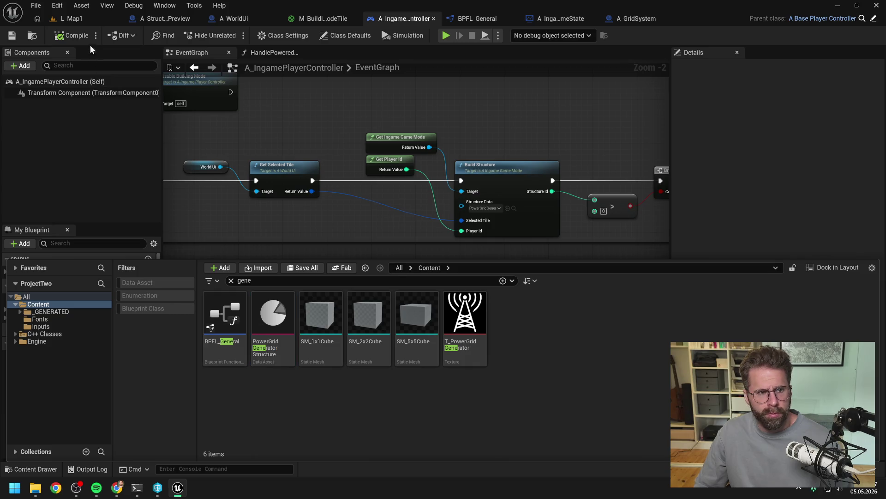
click(71, 19)
click(231, 35)
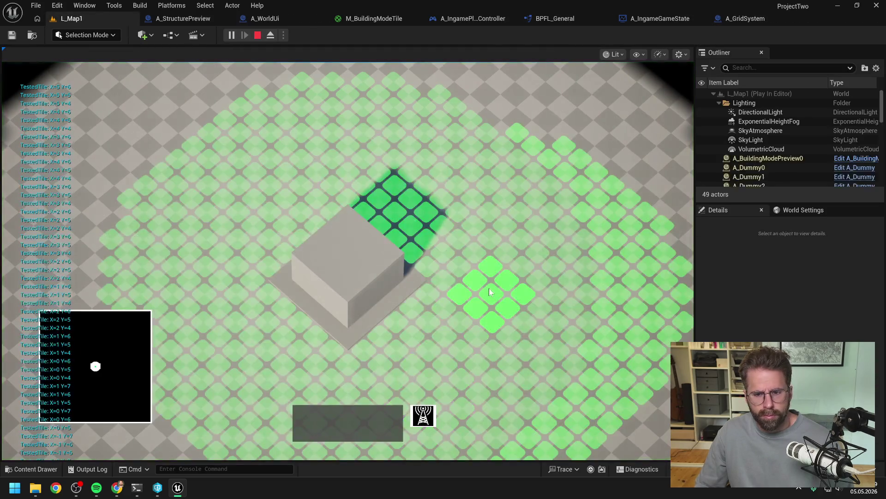
Stop playing, set the PowerGrid Generator Structure grid size value to 2, then check out and save.
key(Escape)
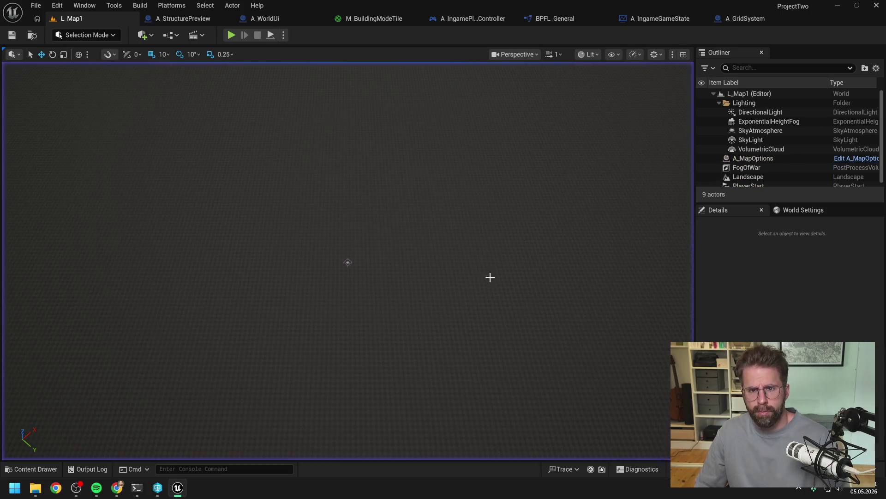
key(ctrl+space)
double_click(277, 295)
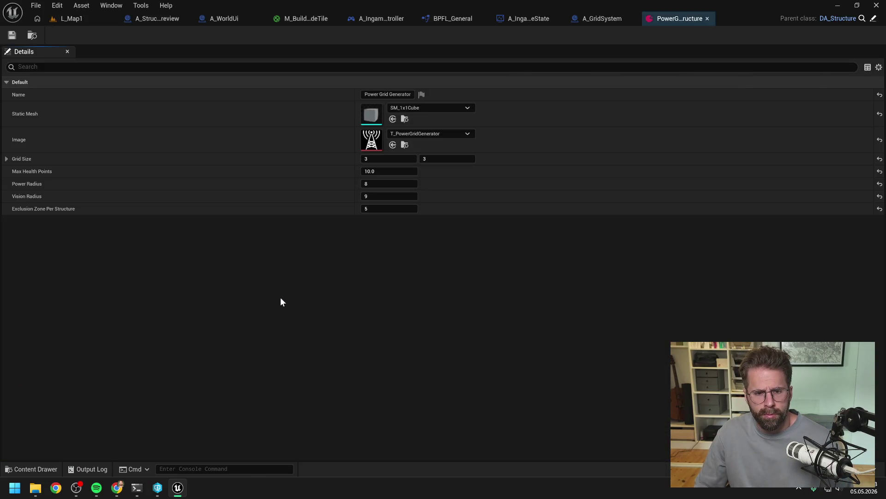
click(383, 158)
text(2)
key(Tab)
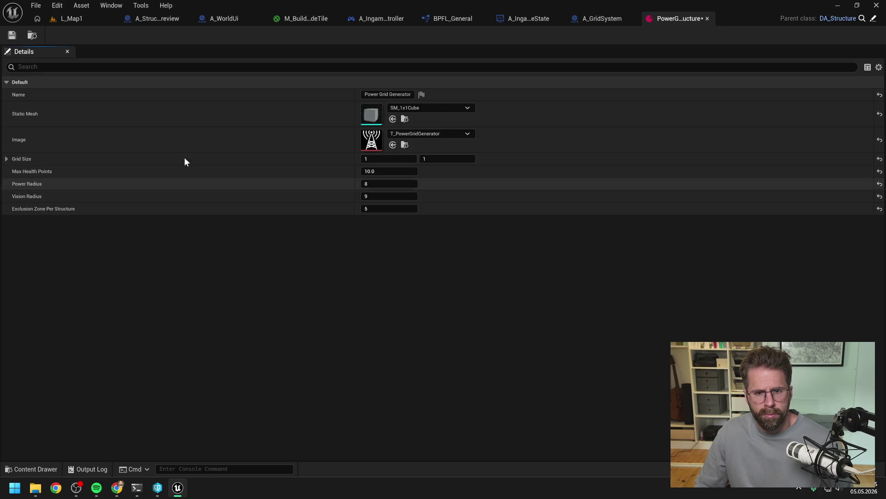
key(ctrl+s)
click(454, 348)
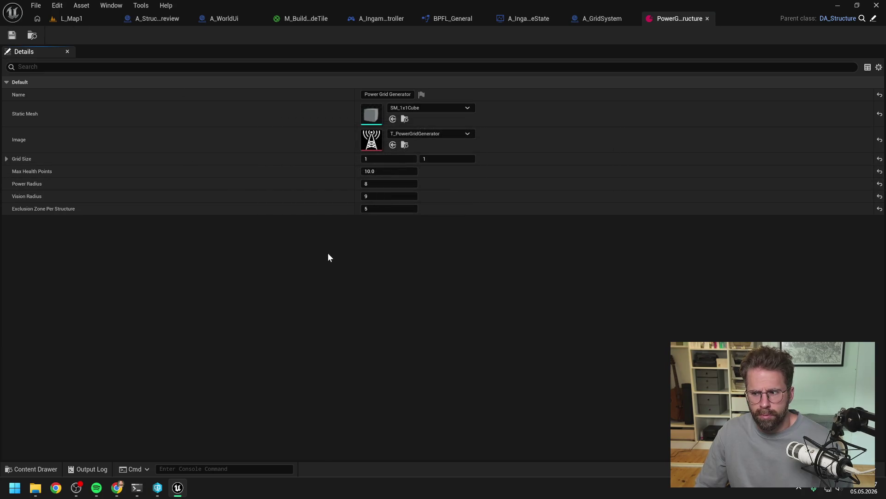
Play L_Map1 again and test power grid generator placement across the grid before stopping.
click(106, 20)
click(231, 35)
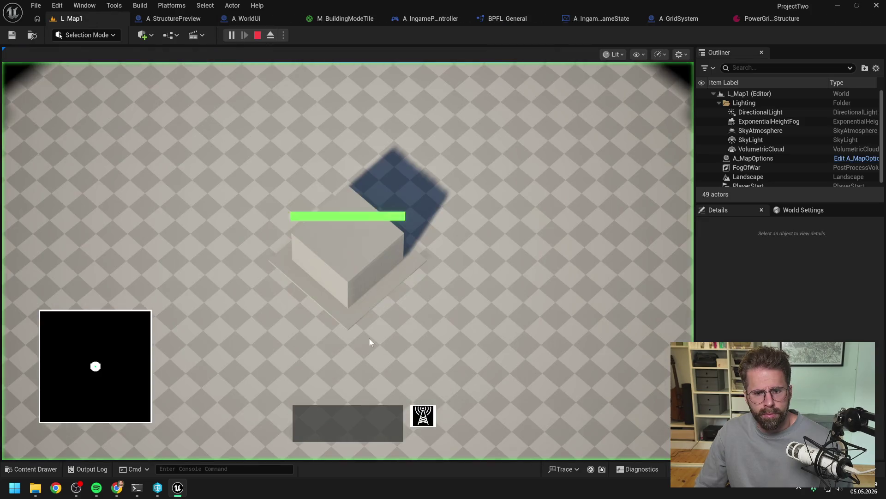
click(429, 415)
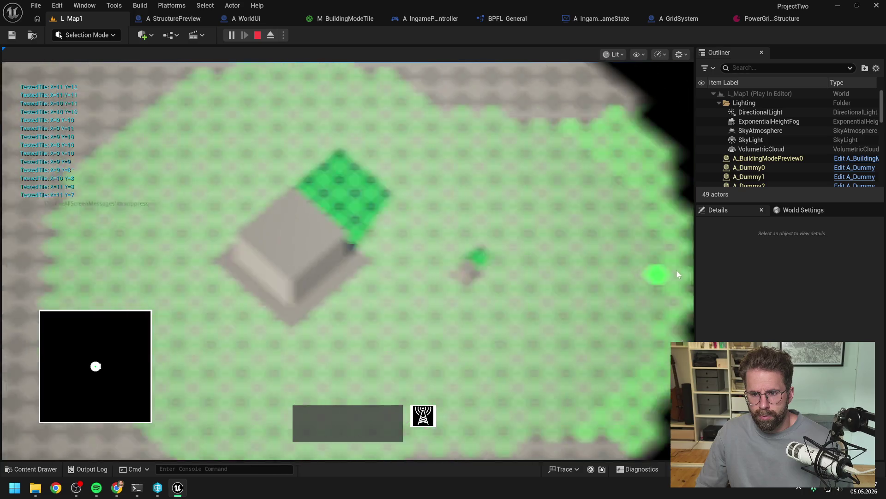
drag(677, 271, 345, 254)
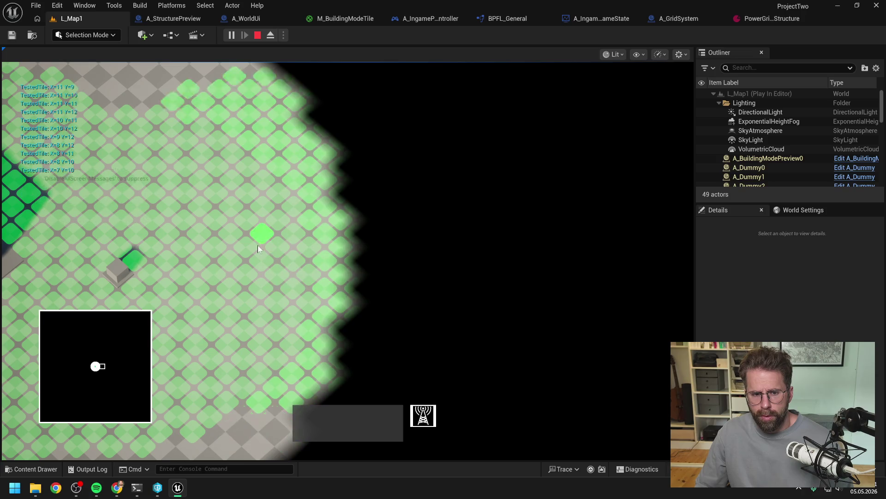
mouse_move(257, 298)
mouse_down()
mouse_move(326, 302)
mouse_move(416, 277)
mouse_up()
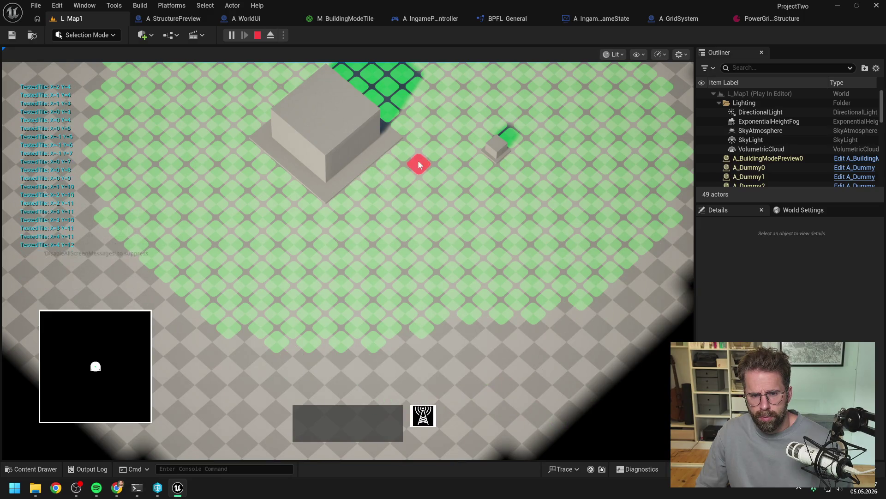
key(w)
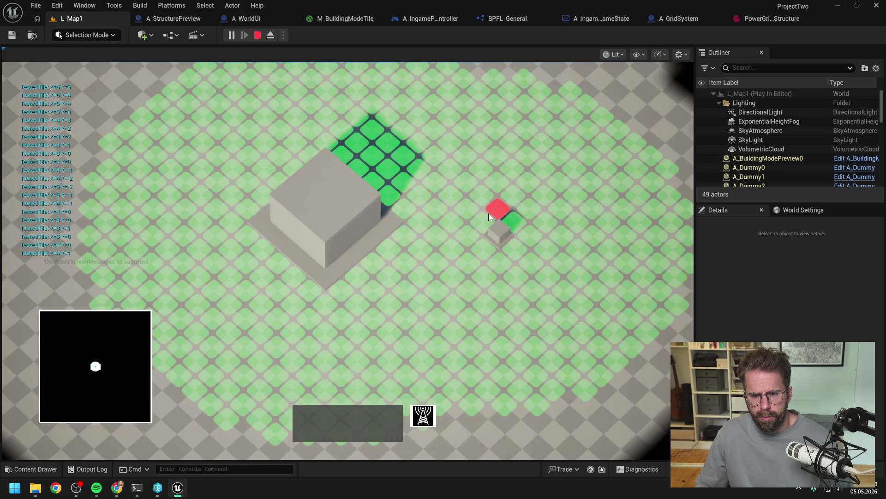
key(Escape)
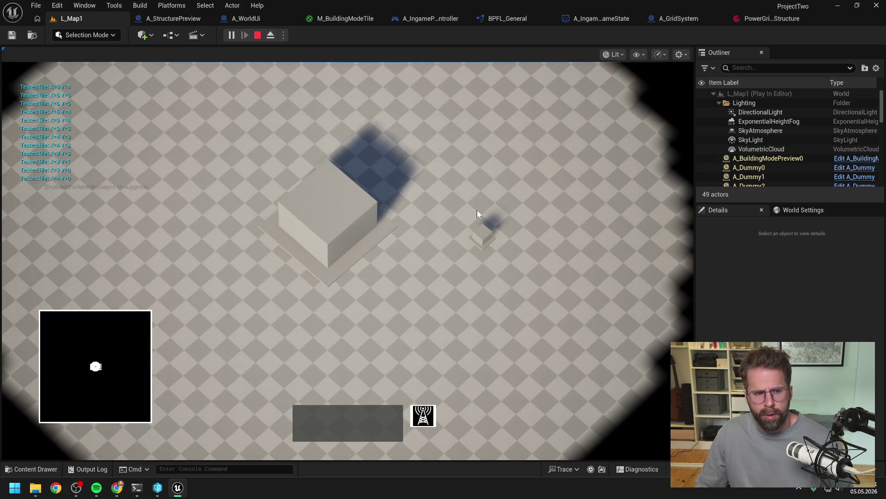
key(d)
key(Escape)
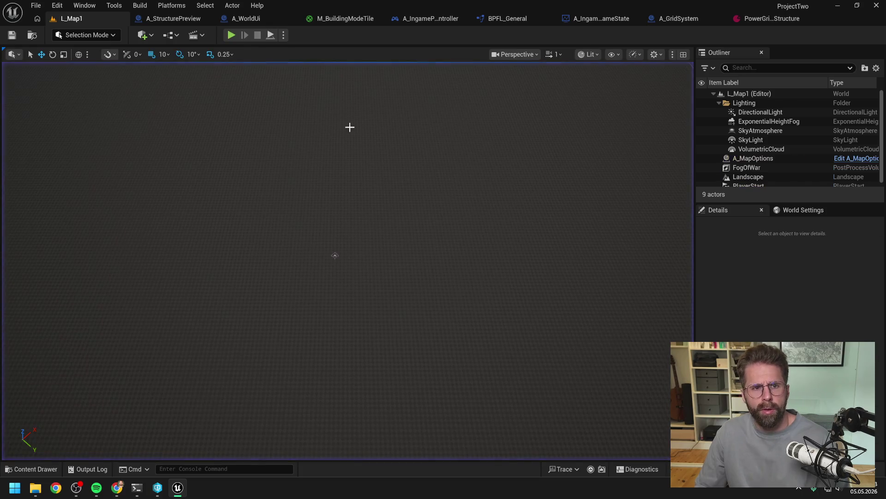
Follow Get Selected Tile from A_IngamePlayerController, then move to A_StructurePreview's UpdateStructureTiles graph.
click(430, 18)
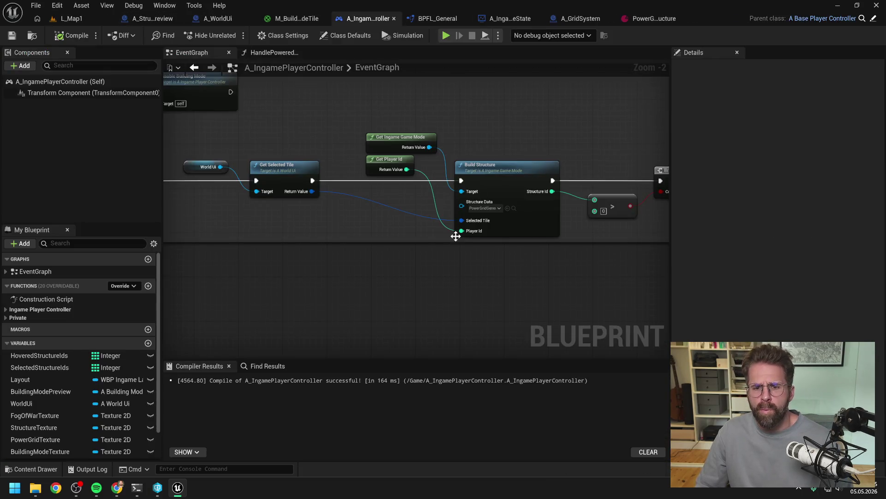
mouse_move(280, 189)
mouse_down()
mouse_move(477, 283)
mouse_move(494, 282)
mouse_move(403, 275)
mouse_up()
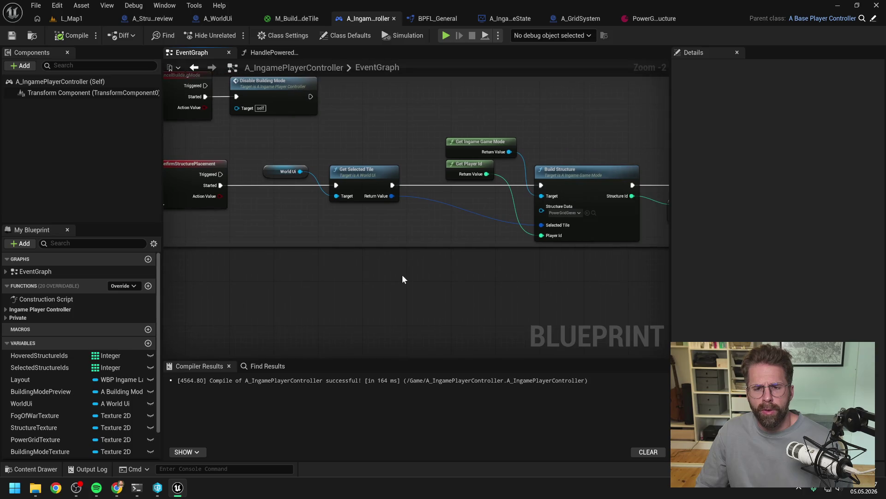
double_click(354, 173)
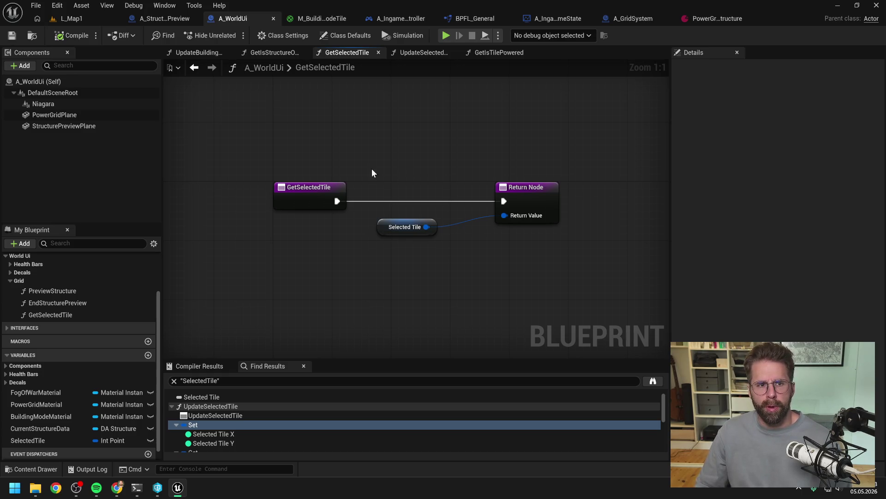
click(194, 67)
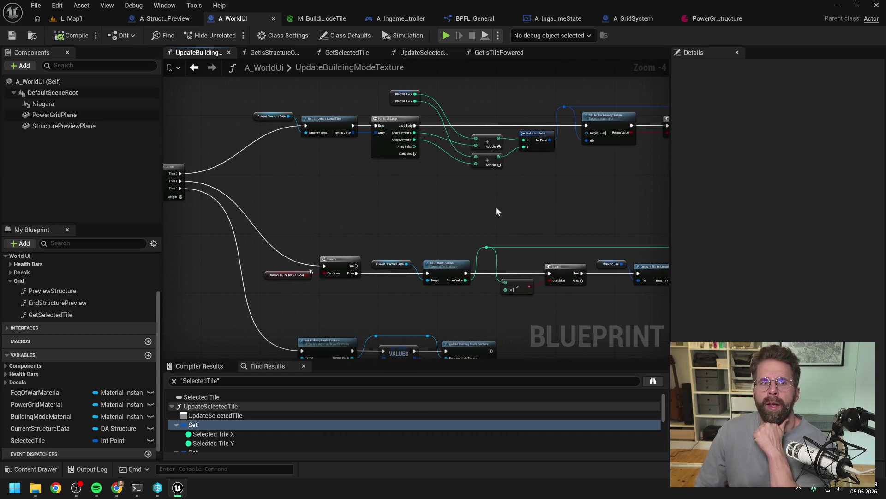
click(157, 18)
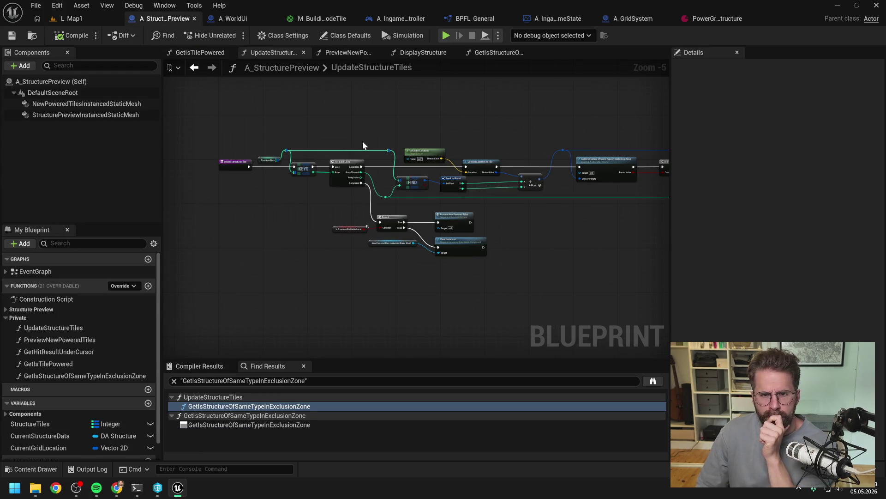
Find all references to the GetSelectedTile function and open its graph.
click(412, 138)
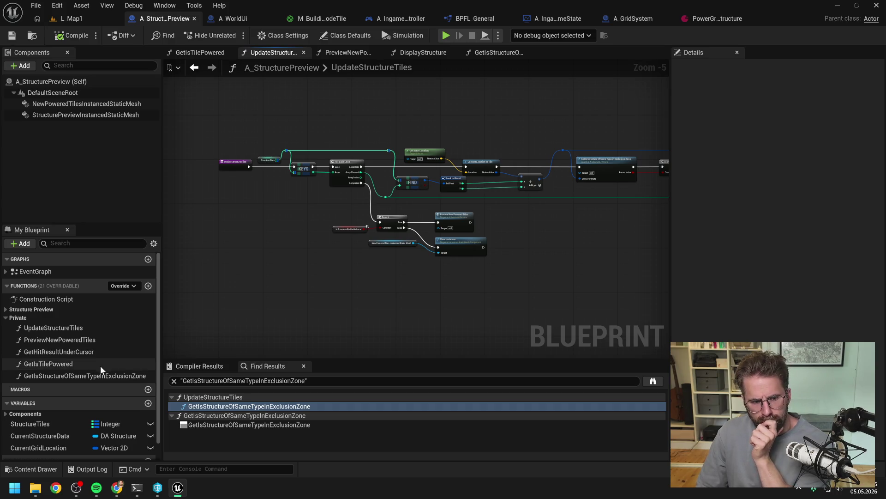
scroll(81, 384, down, 2)
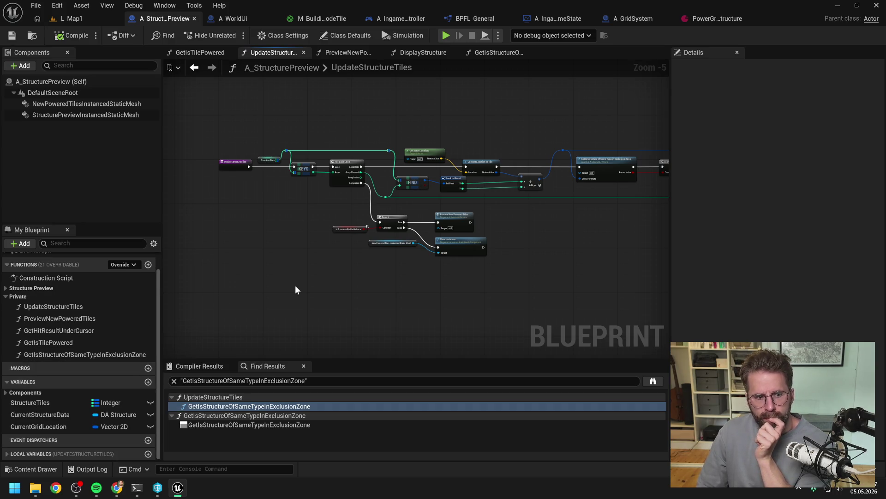
scroll(83, 312, up, 2)
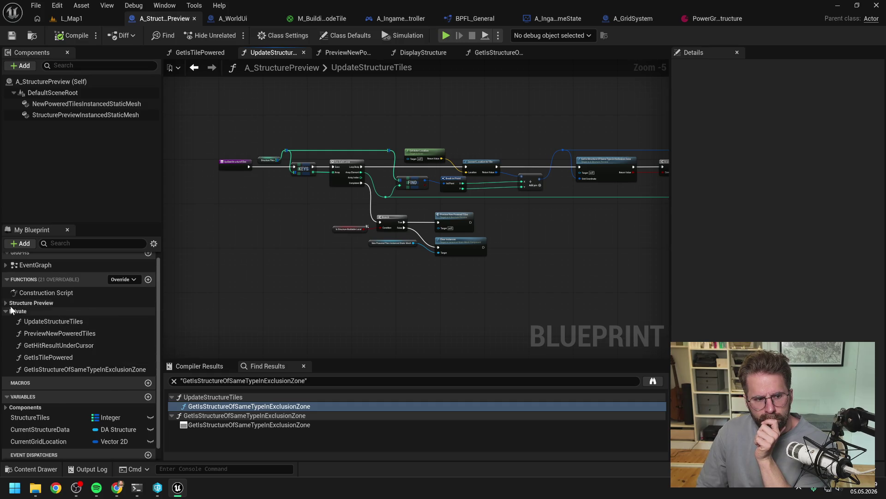
click(7, 303)
click(49, 337)
right_click(50, 337)
mouse_move(111, 391)
click(170, 394)
click(210, 406)
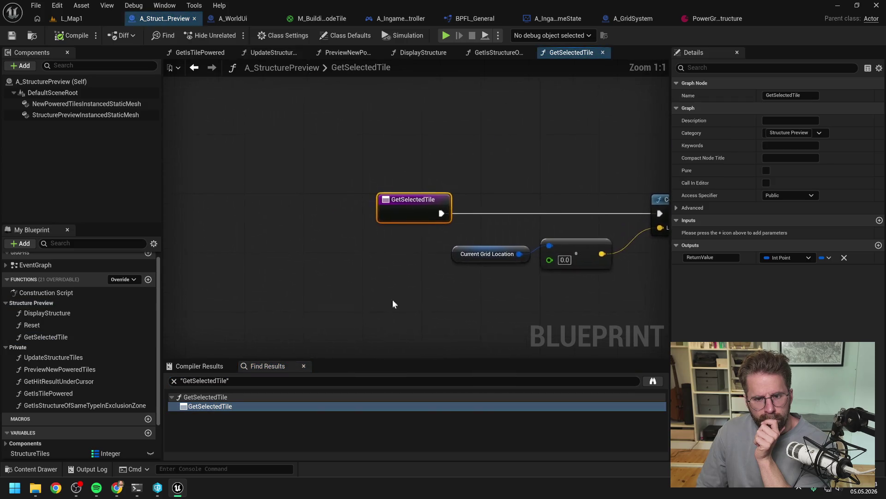
Trace the CurrentGridLocation variable to the node where it is set.
click(319, 287)
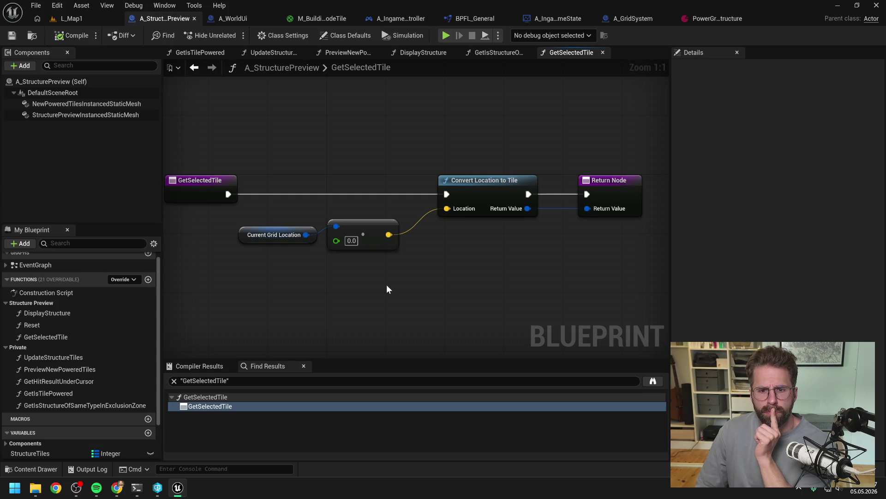
scroll(387, 286, down, 1)
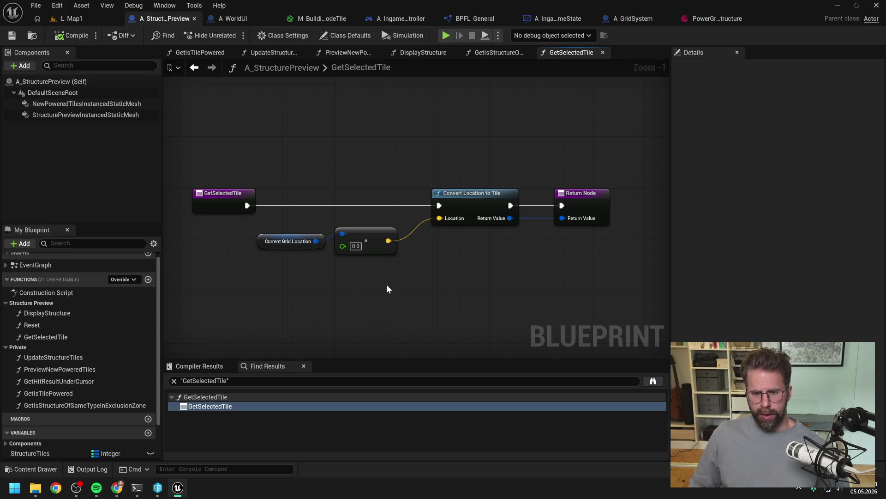
mouse_move(387, 284)
mouse_down()
mouse_move(406, 277)
mouse_move(358, 209)
mouse_up()
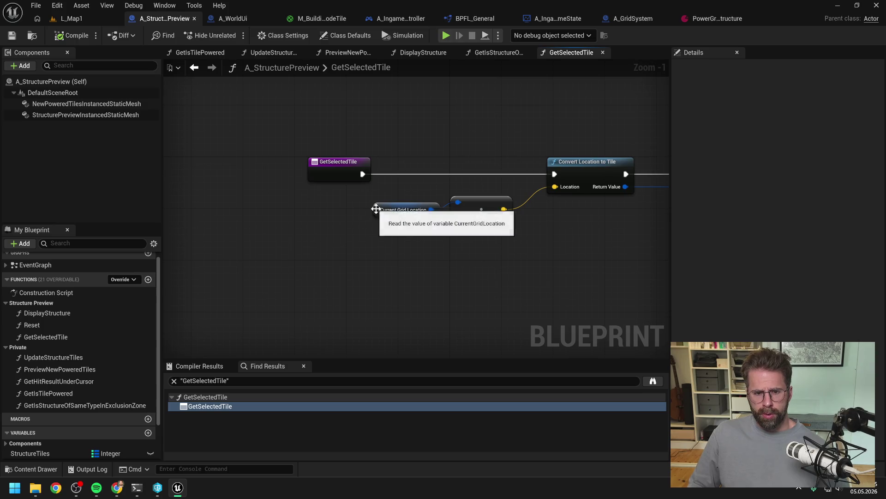
click(376, 209)
scroll(69, 351, down, 3)
right_click(55, 427)
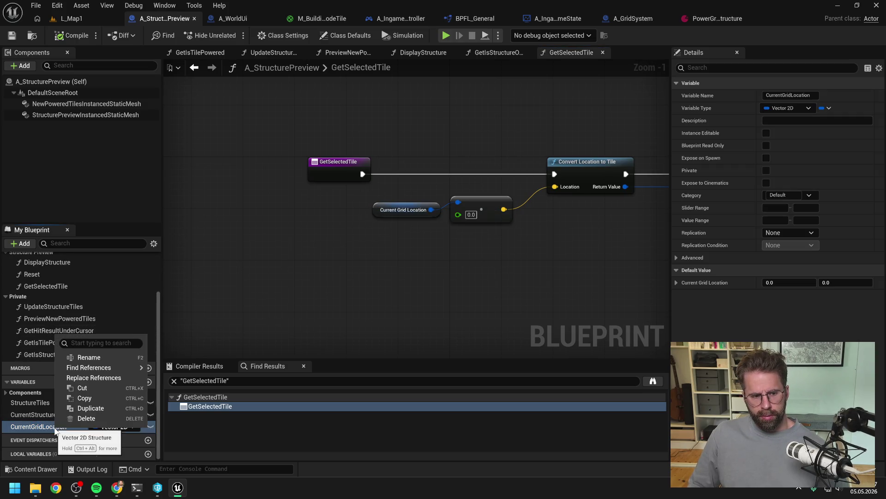
mouse_move(92, 367)
click(175, 369)
double_click(267, 417)
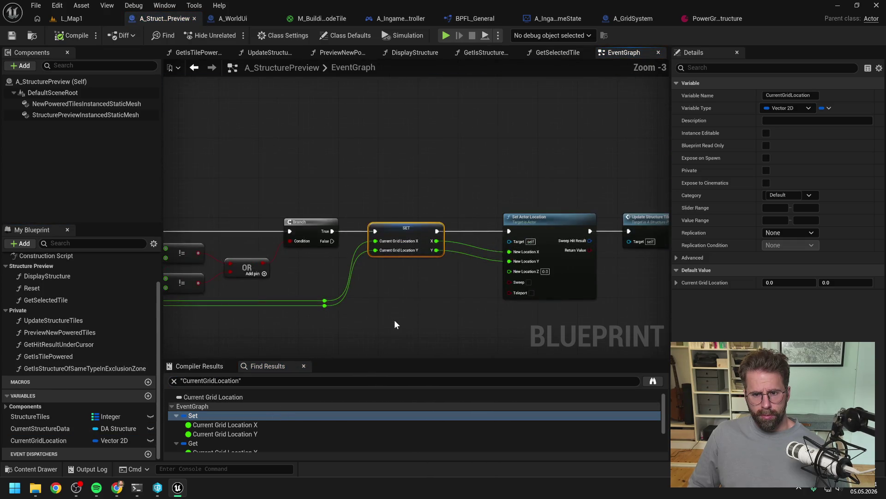
Inspect the Event Tick chain and UpdateStructureTiles graph, then return to A_WorldUi.
click(395, 314)
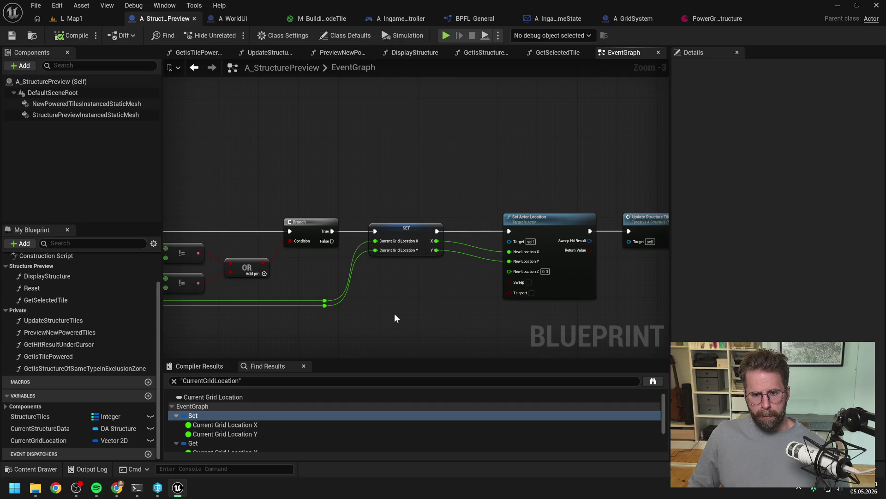
scroll(395, 314, down, 1)
drag(394, 313, 541, 274)
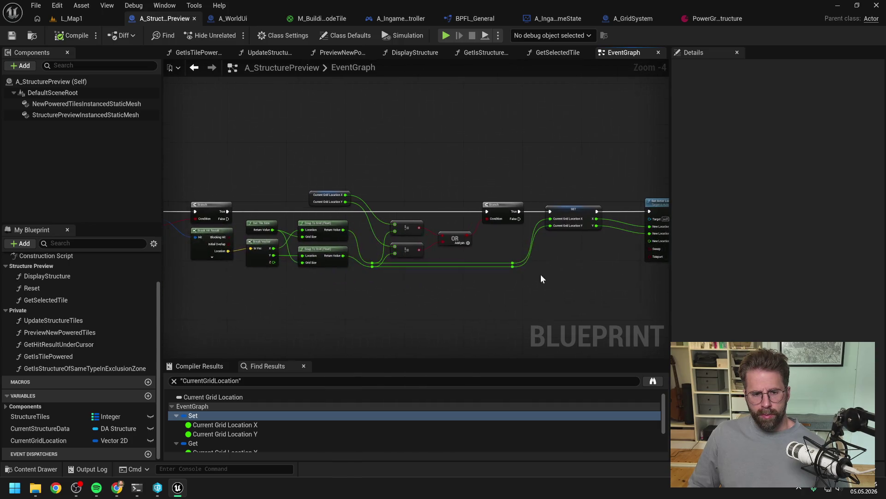
mouse_move(456, 281)
mouse_down()
mouse_move(557, 277)
mouse_move(440, 273)
mouse_up()
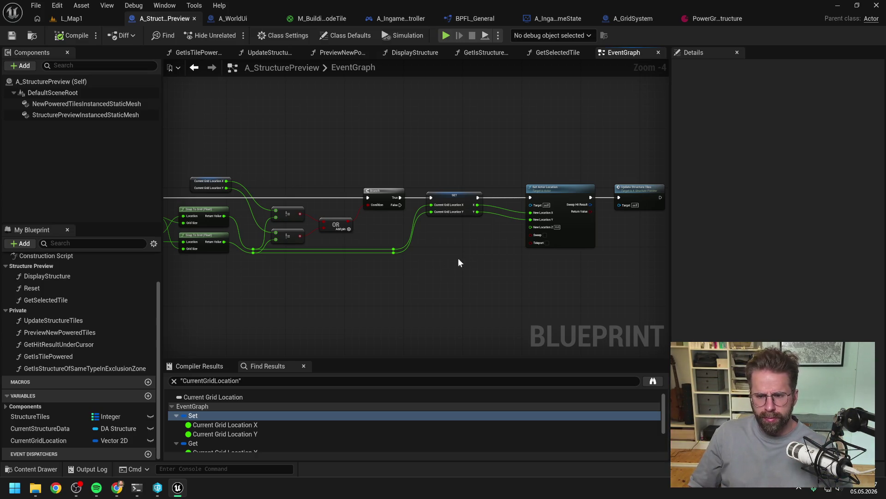
drag(454, 264, 426, 255)
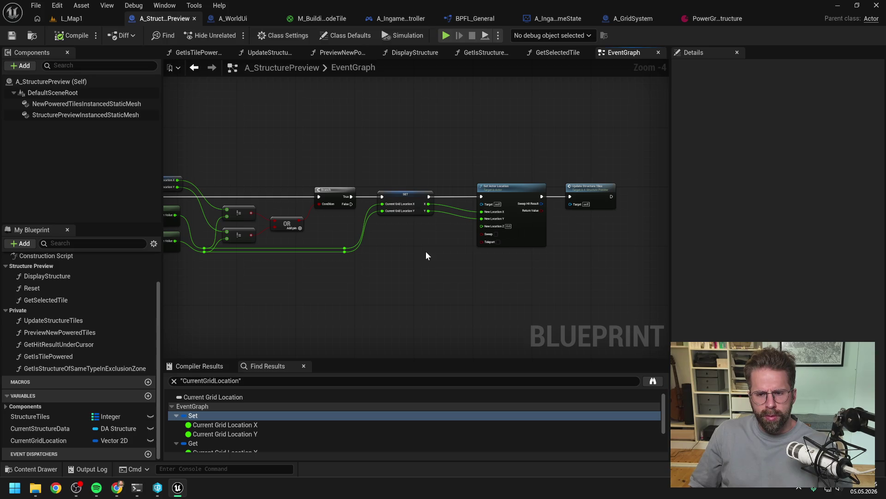
double_click(580, 191)
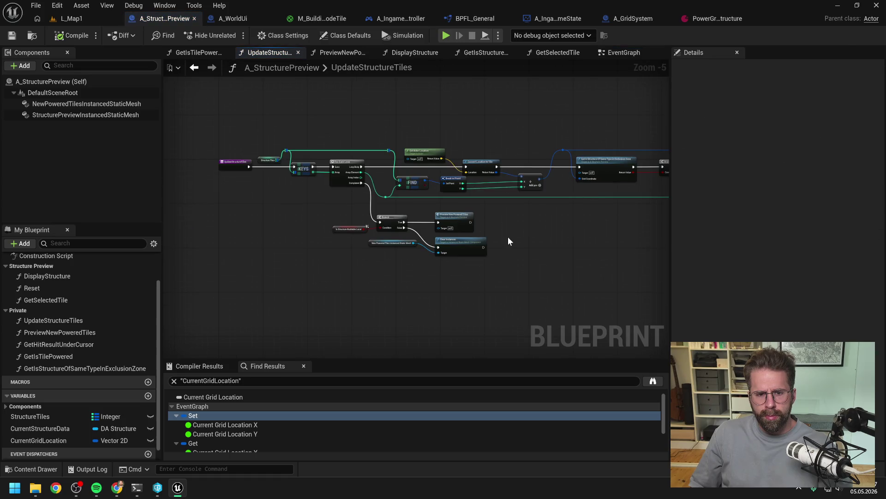
mouse_move(543, 246)
mouse_down()
mouse_move(521, 234)
mouse_move(499, 240)
mouse_move(522, 231)
mouse_move(415, 231)
mouse_move(405, 256)
mouse_move(554, 257)
mouse_up()
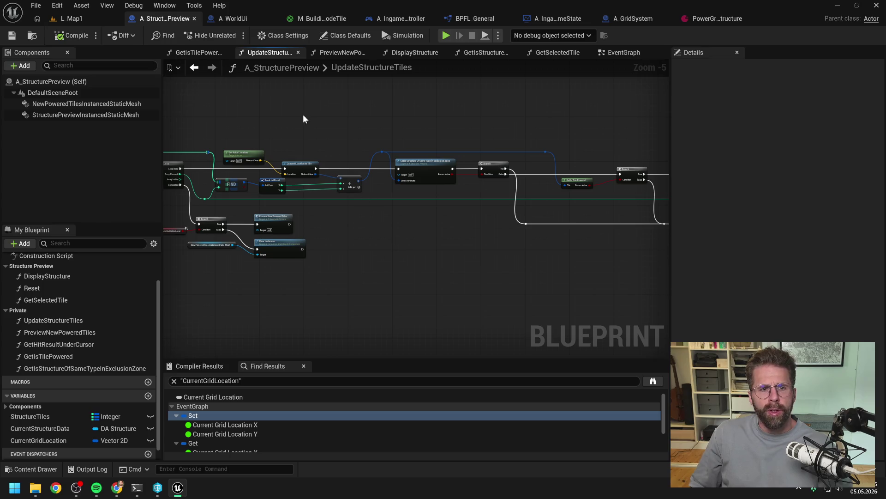
click(231, 18)
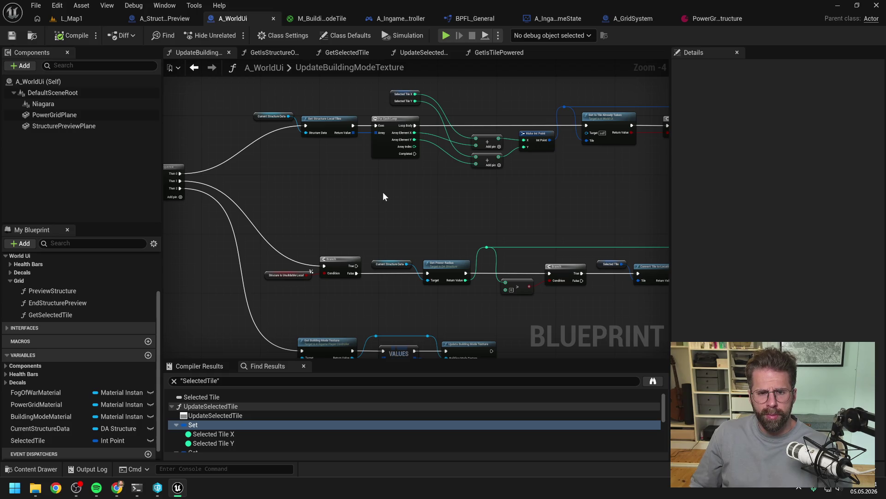
Open the Get Structure Local Tiles node's function graph and look through it.
drag(367, 184, 395, 205)
click(365, 147)
double_click(353, 147)
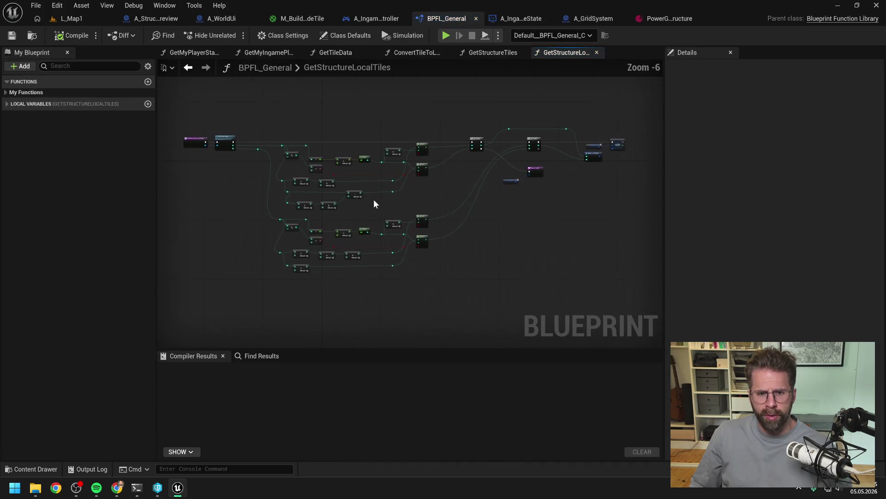
scroll(379, 173, up, 3)
scroll(381, 181, down, 2)
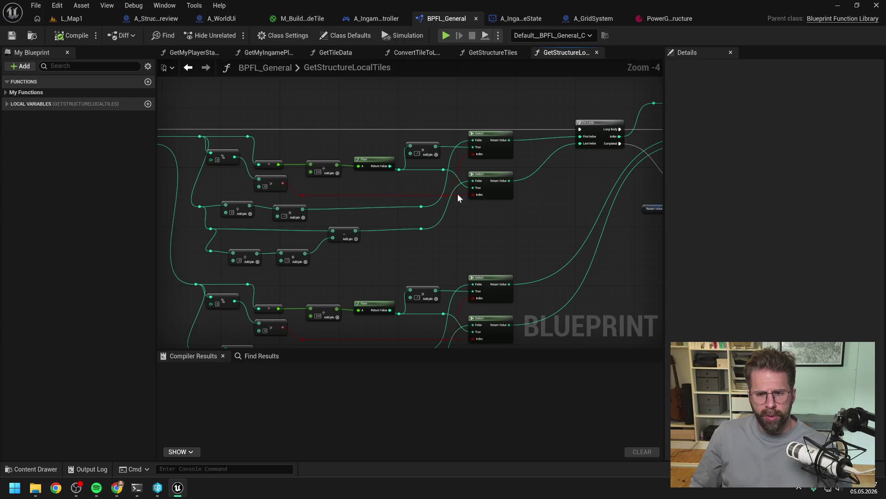
drag(532, 198, 380, 200)
scroll(583, 149, up, 1)
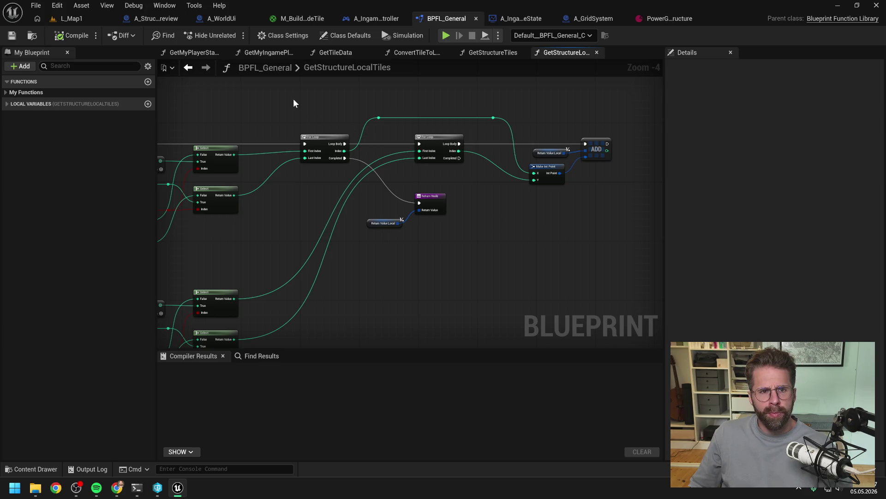
Close all other function tabs, keeping only GetStructureLocalTiles open.
right_click(574, 56)
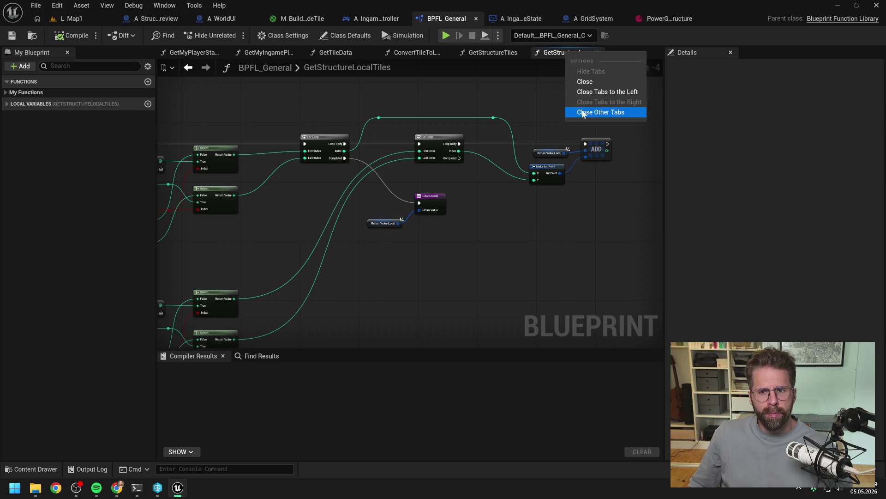
click(594, 111)
scroll(492, 112, down, 1)
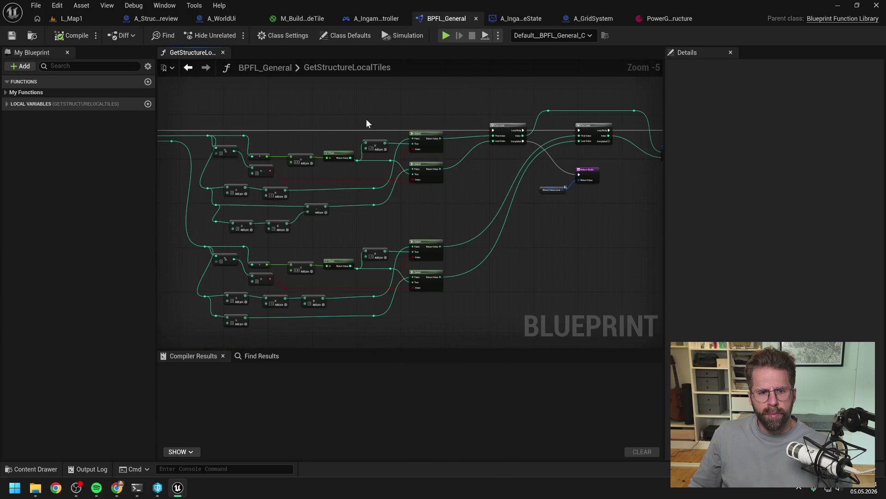
drag(367, 118, 408, 120)
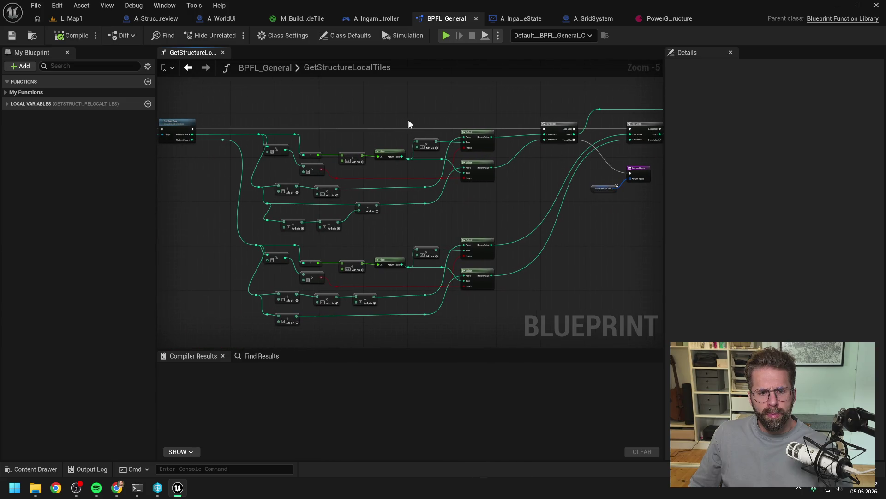
In A_WorldUi, list all SelectedTile references and jump to its Set node.
click(217, 20)
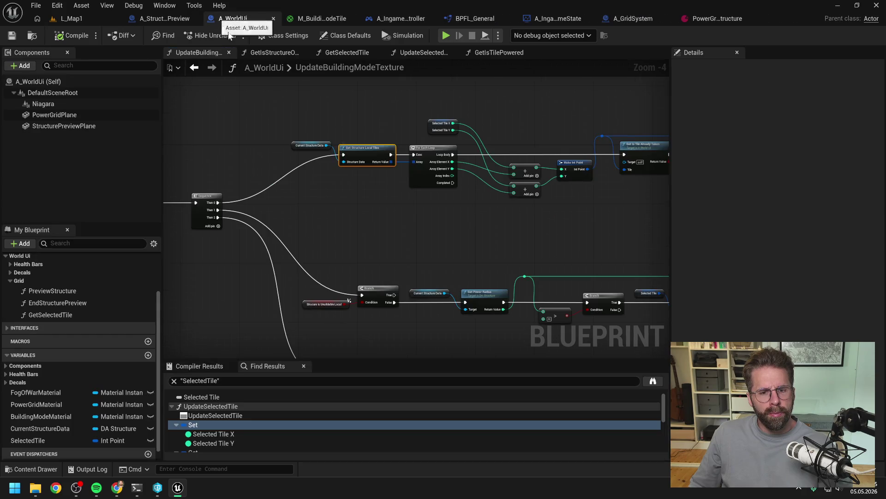
mouse_move(452, 239)
mouse_down()
mouse_move(383, 233)
mouse_move(360, 205)
mouse_up()
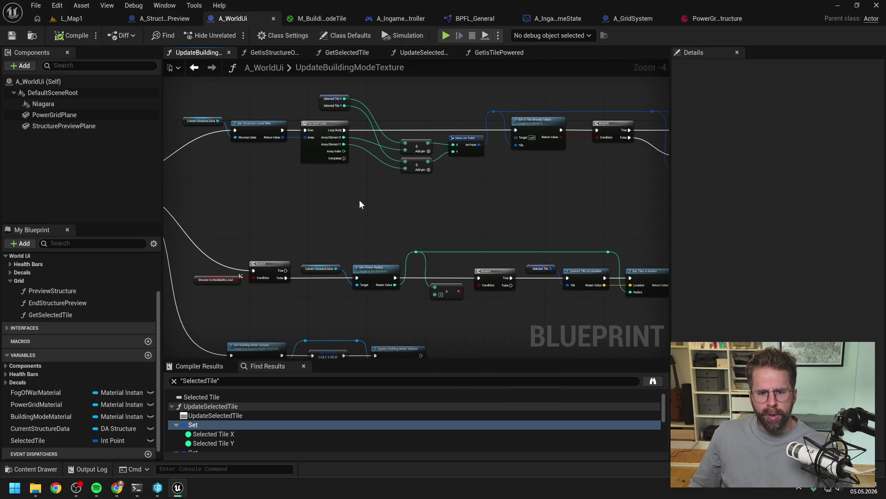
drag(343, 195, 377, 199)
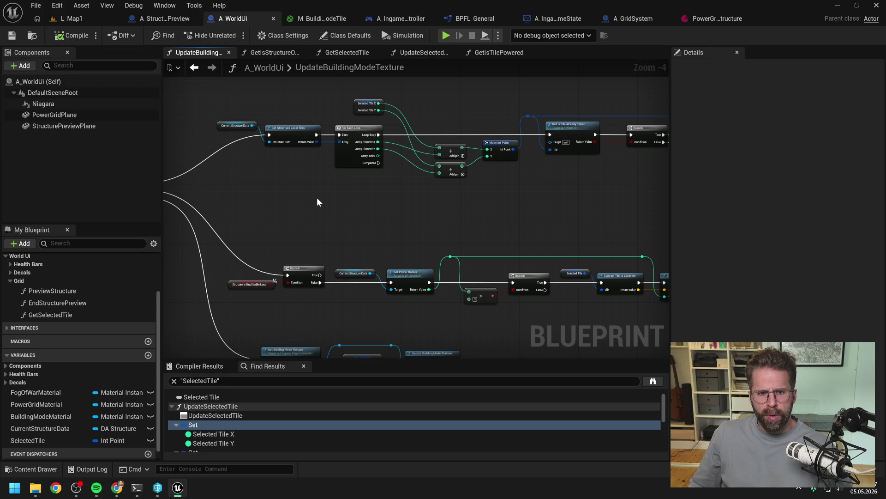
right_click(54, 439)
mouse_move(75, 385)
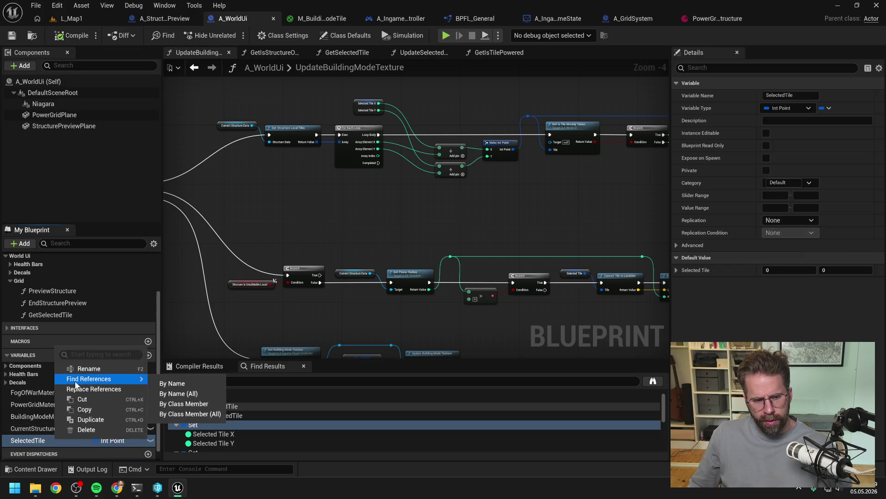
click(155, 382)
scroll(239, 414, down, 3)
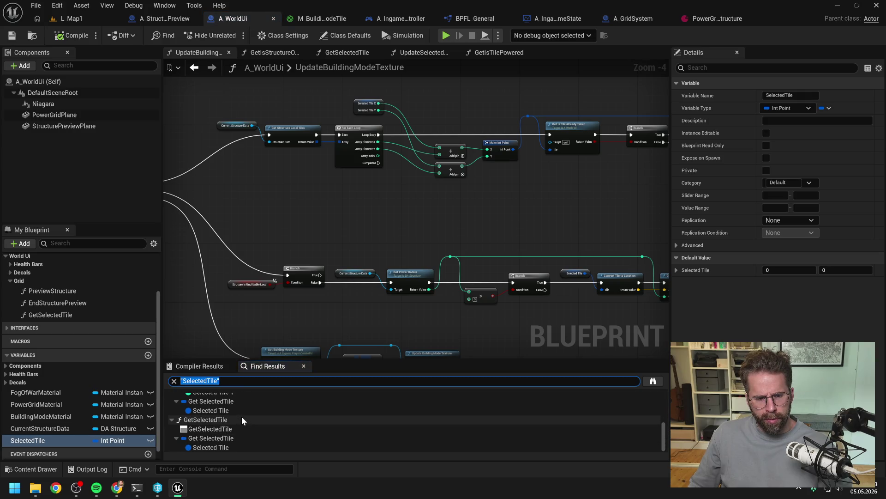
scroll(239, 418, down, 5)
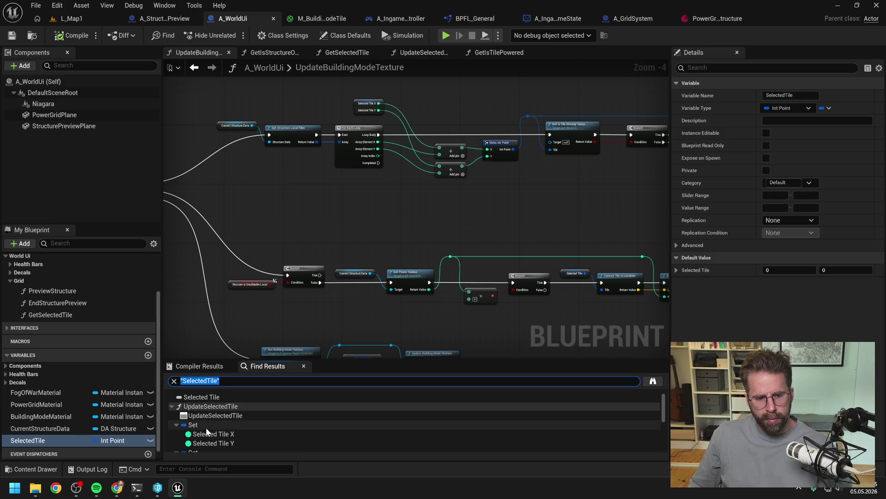
click(207, 424)
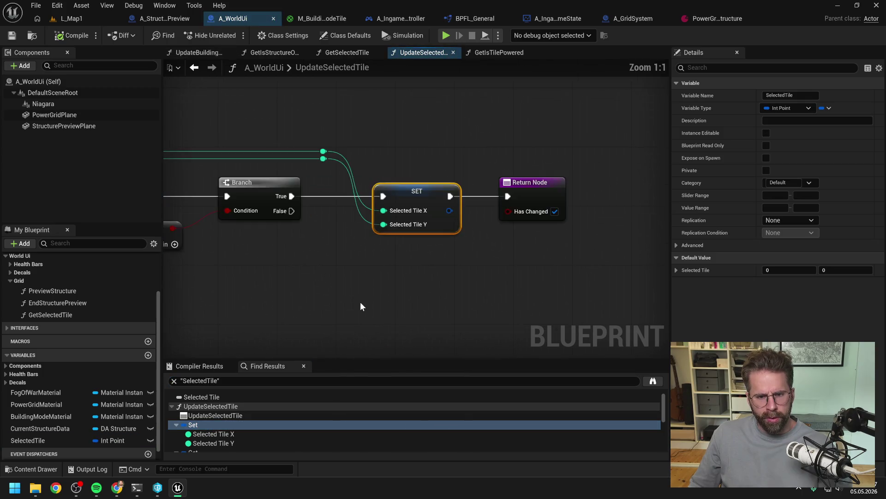
Review the nodes feeding the SelectedTile SET, then open the Power Grid Generator's Grid Size X field.
drag(334, 305, 485, 291)
scroll(485, 291, down, 1)
click(485, 291)
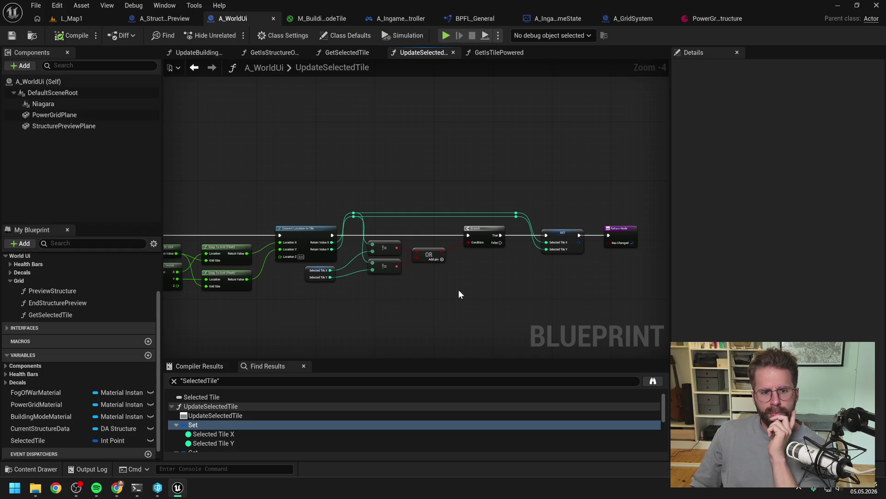
mouse_move(458, 290)
mouse_down()
mouse_move(548, 271)
mouse_move(420, 277)
mouse_up()
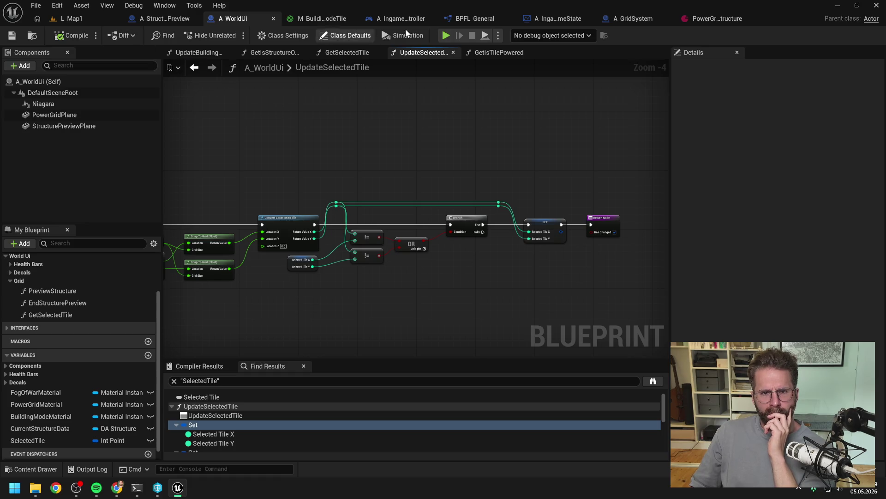
click(697, 20)
click(390, 159)
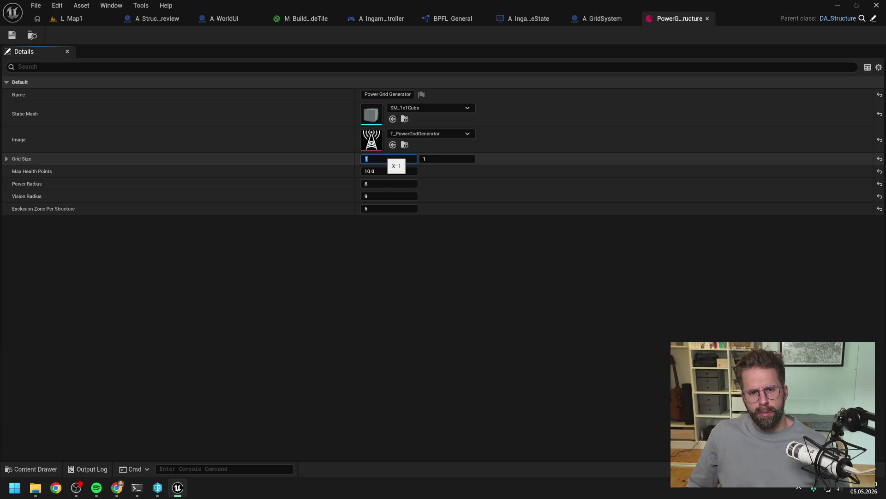
Set the Power Grid Generator's Grid Size to 4 by 4 and save the asset.
text(4)
click(443, 159)
text(4)
key(Return)
click(12, 35)
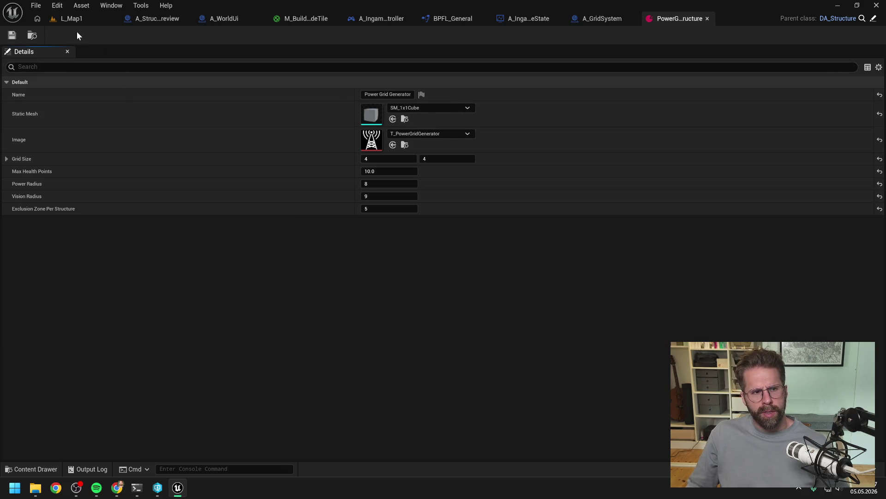
Play-test L_Map1, stop, and return to the A_WorldUi blueprint.
click(71, 21)
click(228, 35)
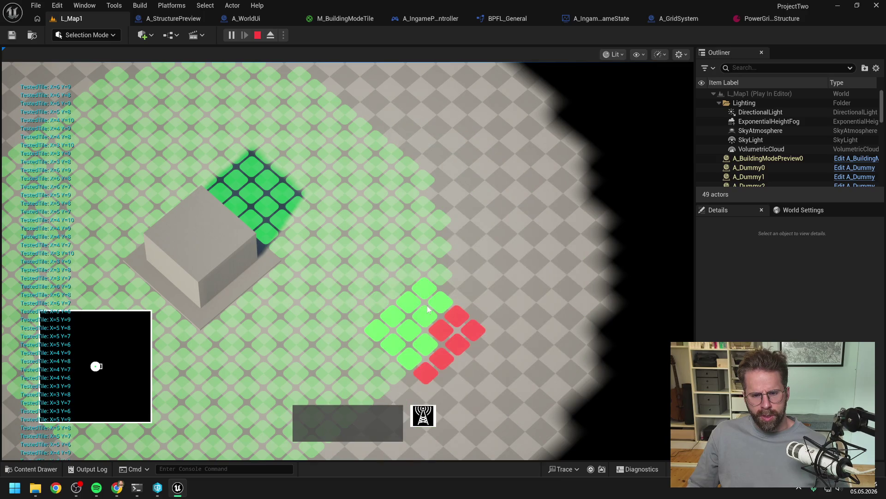
key(Escape)
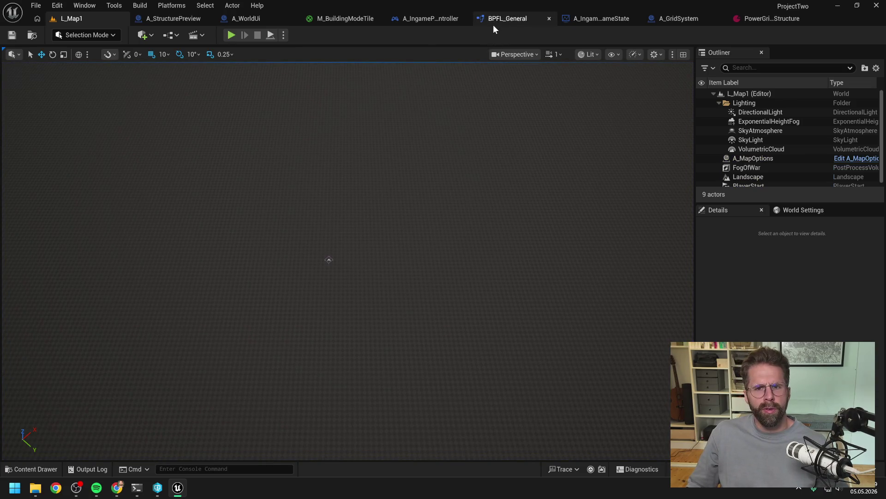
click(240, 19)
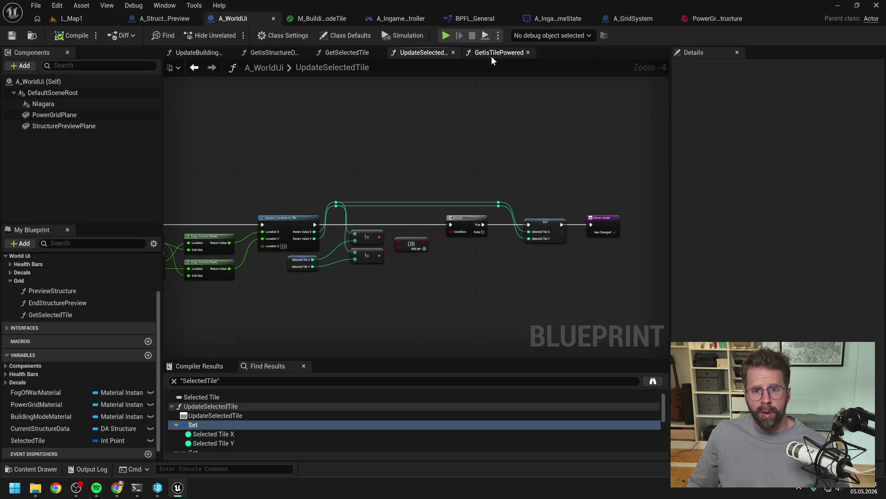
Open the GetIsStructureOfSameTypeInExclusionZone function graph from UpdateBuildingModeTexture.
click(195, 54)
scroll(456, 199, down, 3)
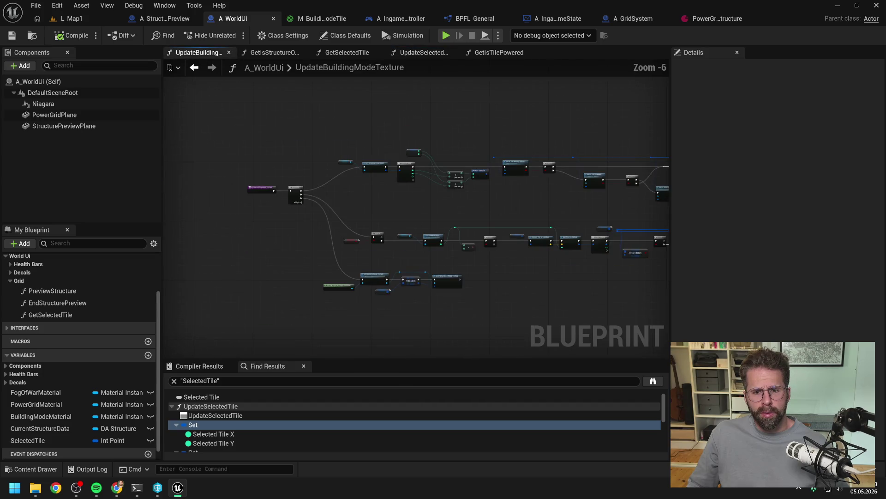
scroll(406, 170, up, 3)
double_click(400, 138)
scroll(419, 179, down, 3)
scroll(480, 203, up, 4)
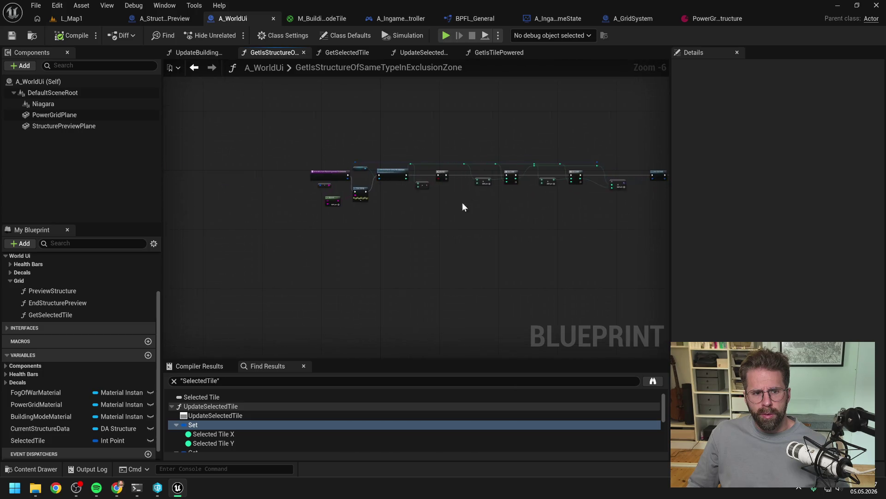
Delete the Append and Print String debug nodes and play L_Map1 again.
drag(407, 208, 297, 155)
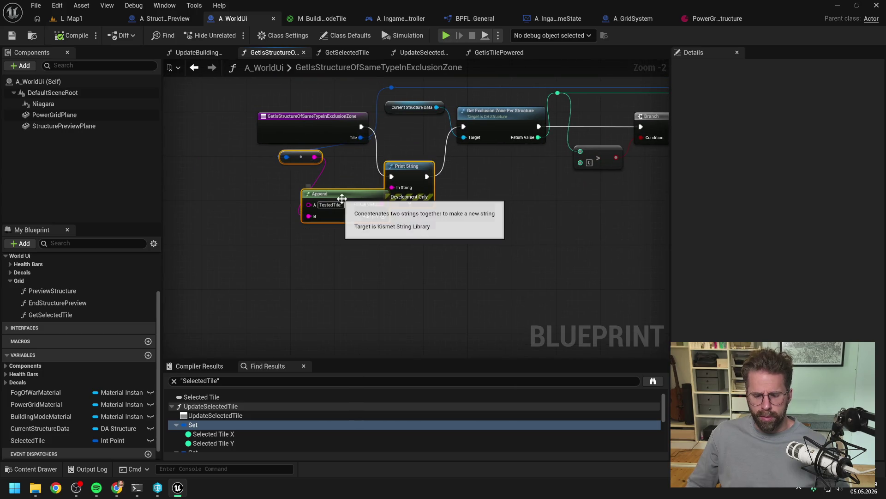
key(Delete)
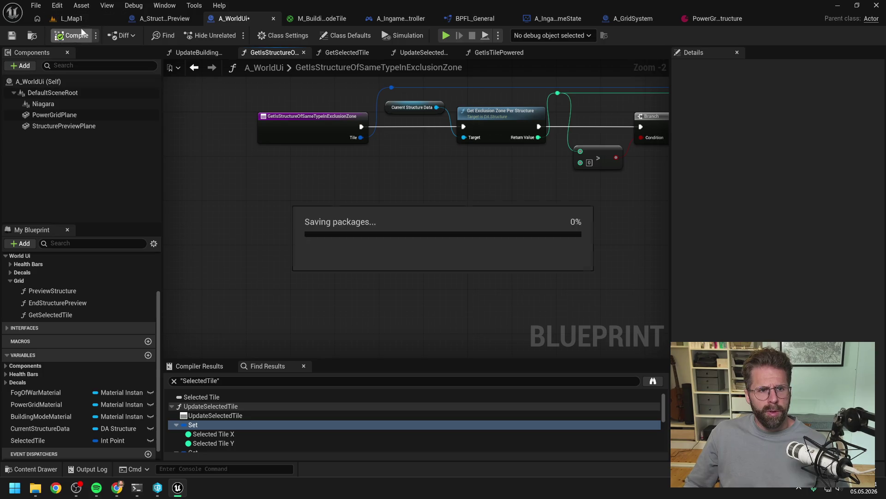
click(72, 18)
key(alt+p)
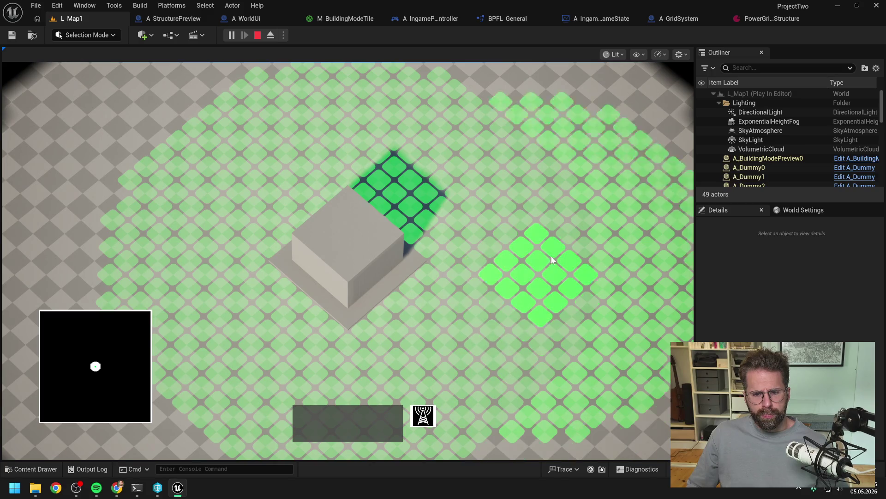
Stop play, set the Power Grid Generator grid size to 6 by 6, save, and replay L_Map1.
right_click(547, 256)
key(Escape)
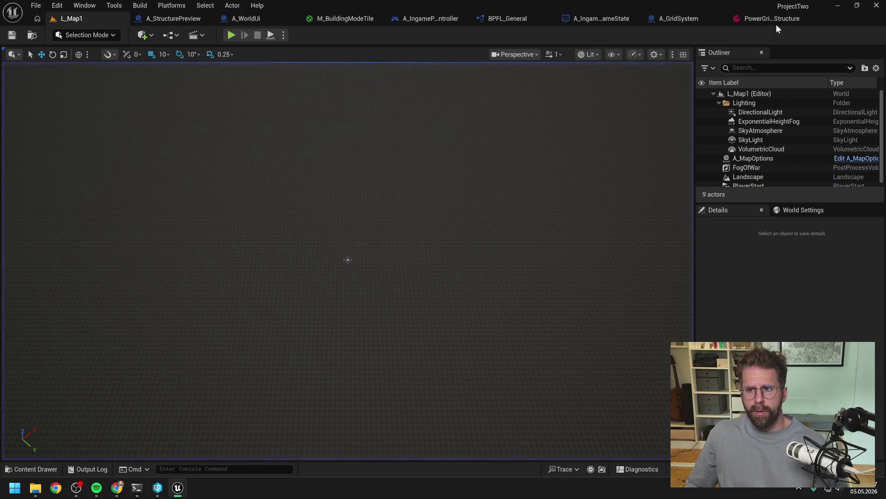
click(767, 19)
drag(397, 159, 431, 159)
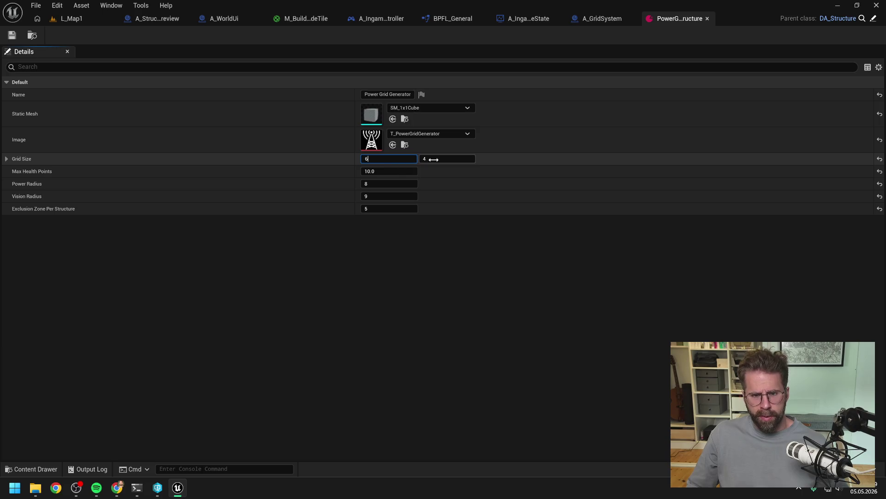
key(ctrl+s)
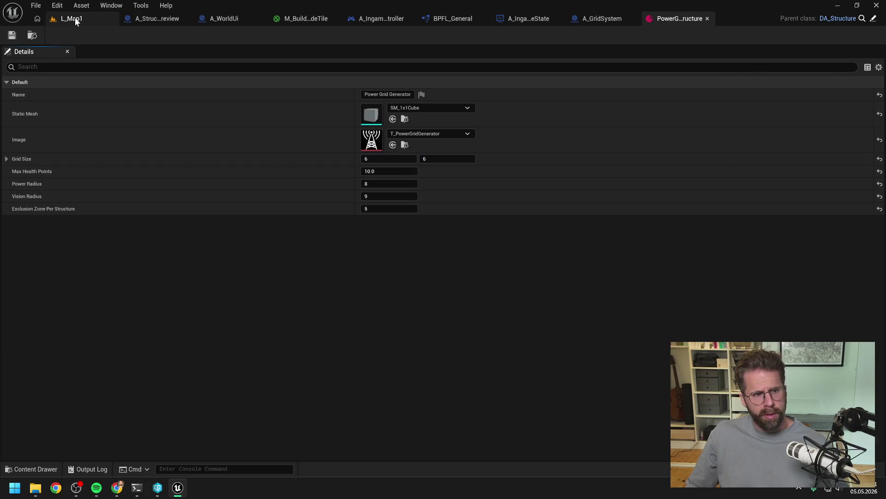
click(75, 18)
click(234, 35)
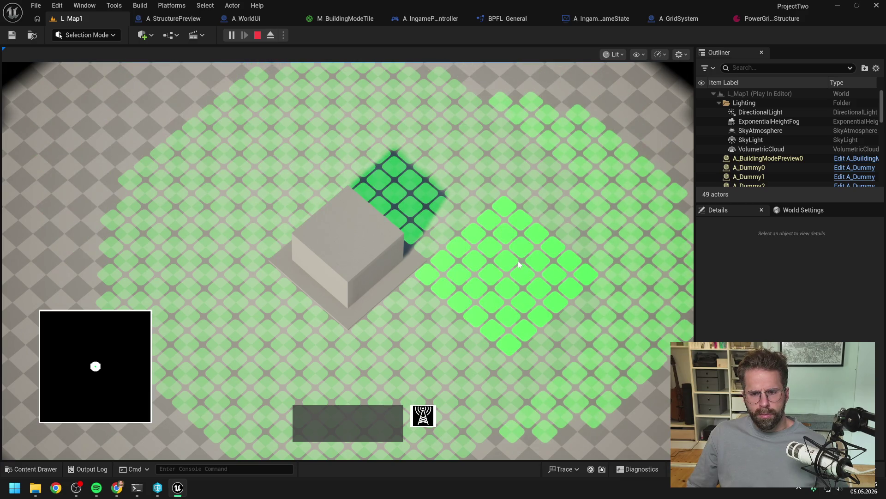
Zoom the game camera around the generator preview near a structure, then stop playing.
scroll(403, 288, down, 3)
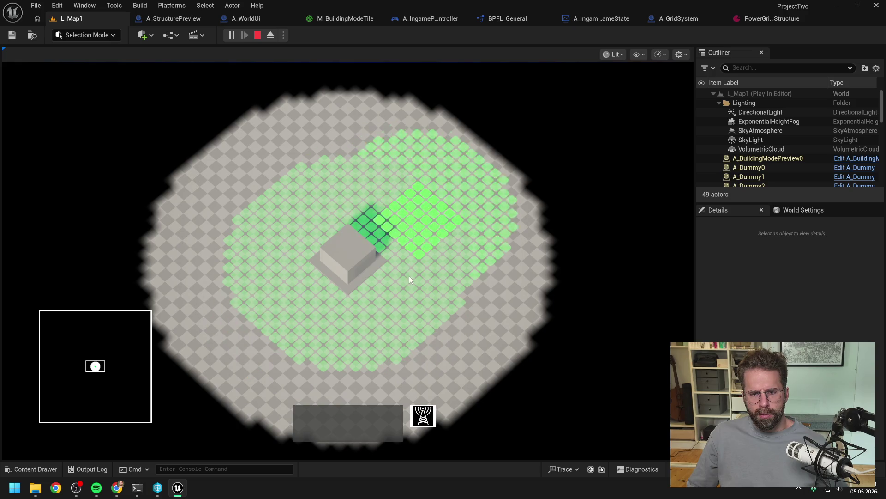
scroll(409, 277, up, 2)
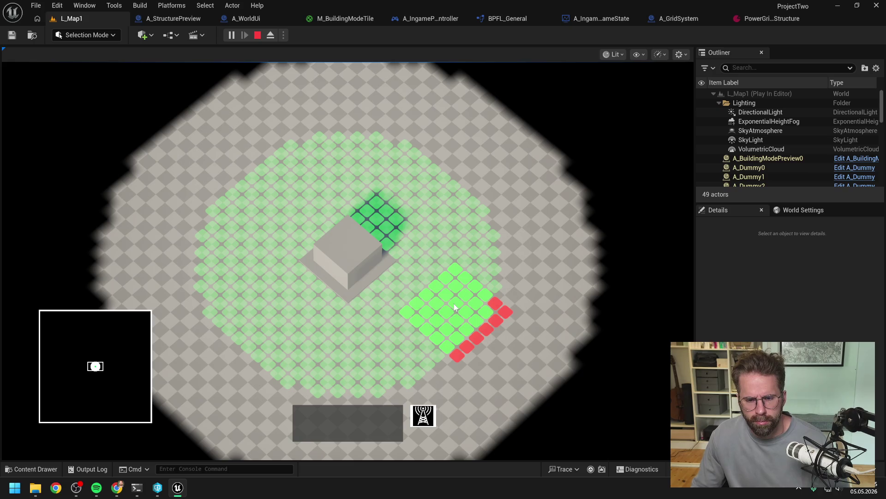
key(Escape)
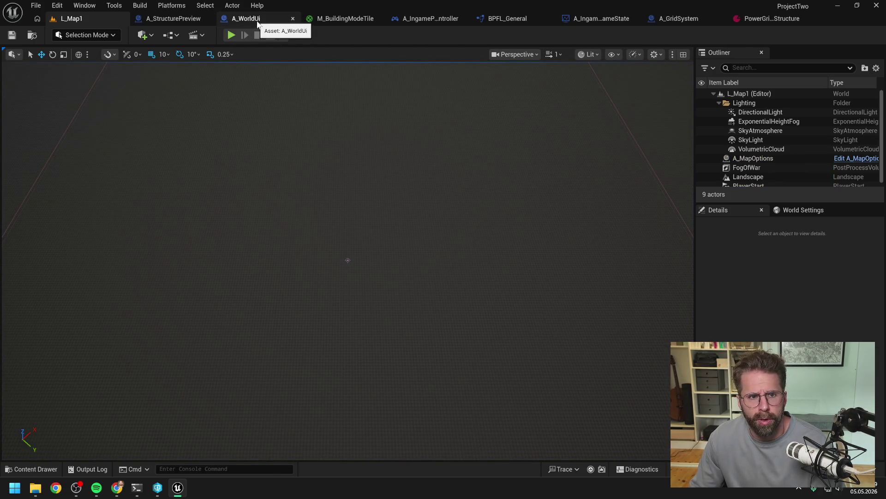
Look over A_WorldUi's GetIsStructureOfSameTypeInExclusionZone graph, then play L_Map1 again.
click(256, 23)
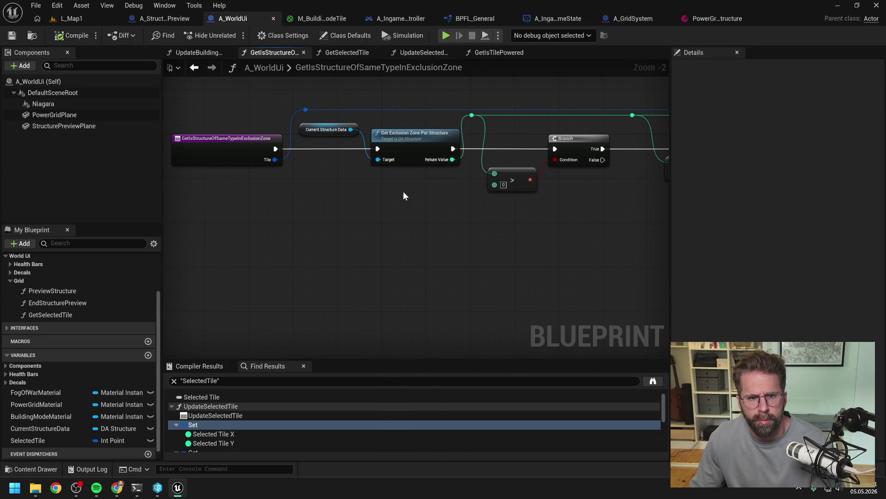
scroll(403, 191, down, 1)
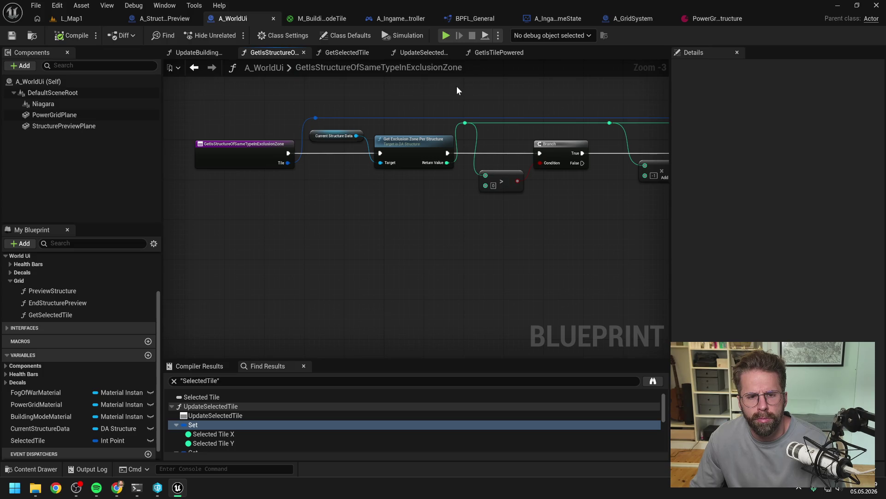
scroll(457, 90, down, 1)
drag(458, 93, 435, 132)
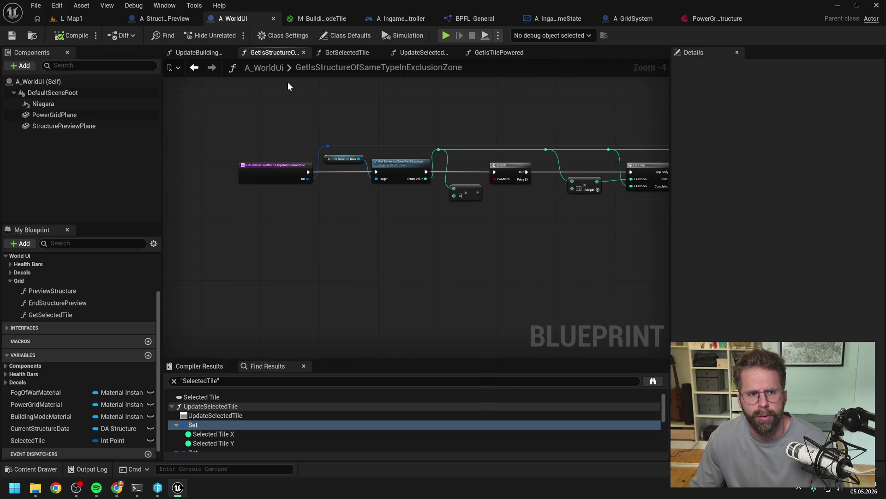
click(67, 18)
click(227, 33)
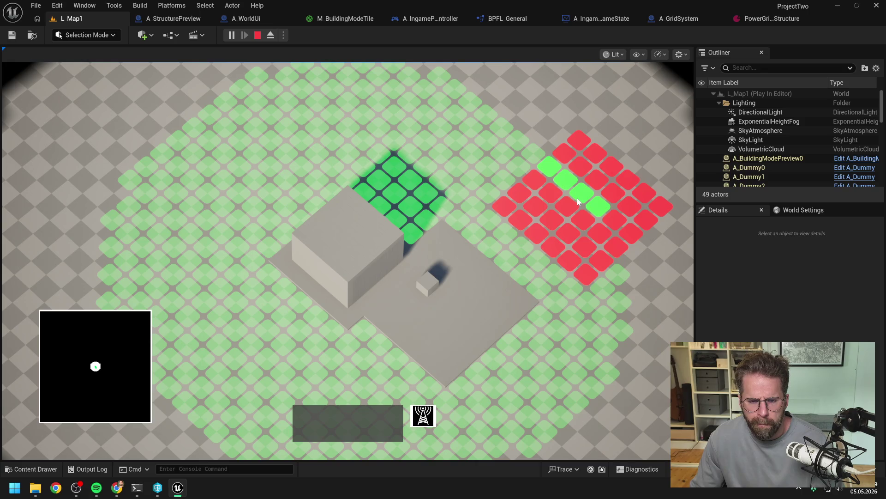
Zoom around the generator preview beside the cube to see red exclusion tiles, then stop playing.
scroll(567, 319, down, 2)
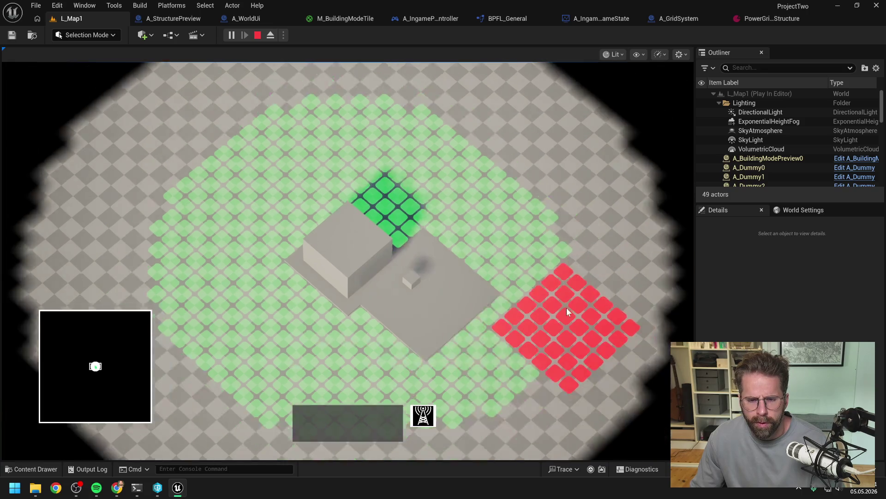
scroll(489, 221, up, 2)
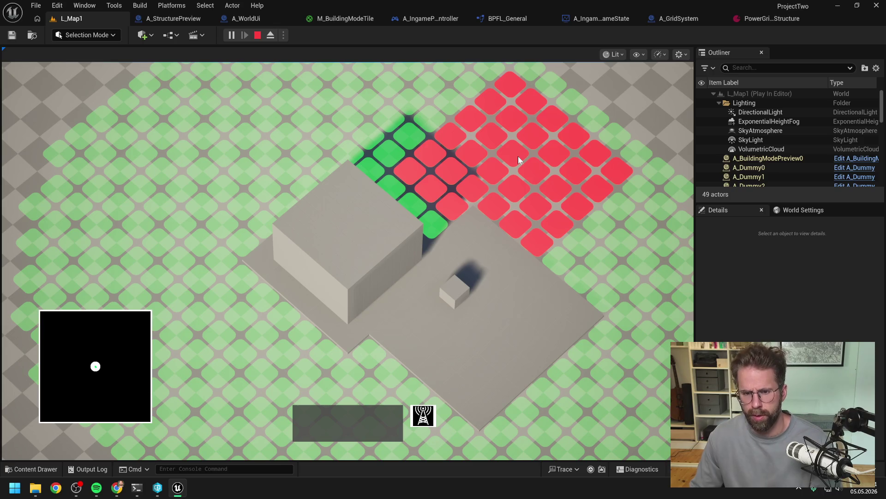
key(Escape)
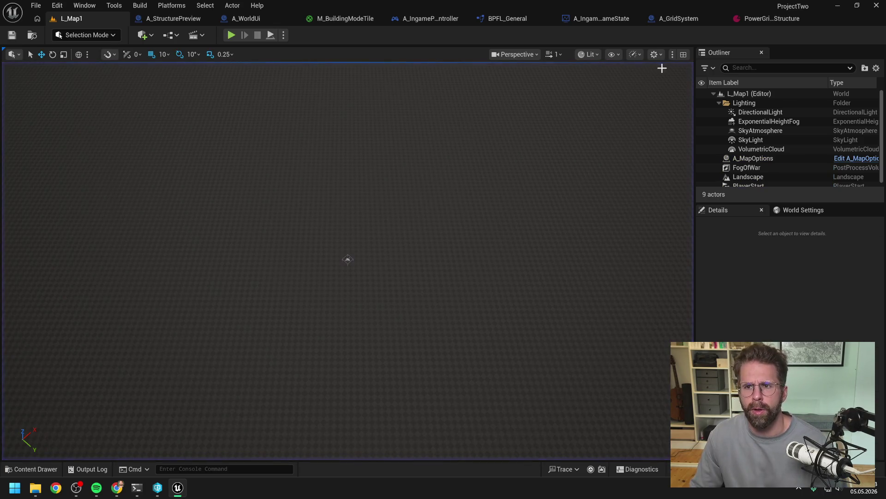
Search the content browser for 'dummy' and open the A_Dummy blueprint.
key(ctrl+space)
text(dummy)
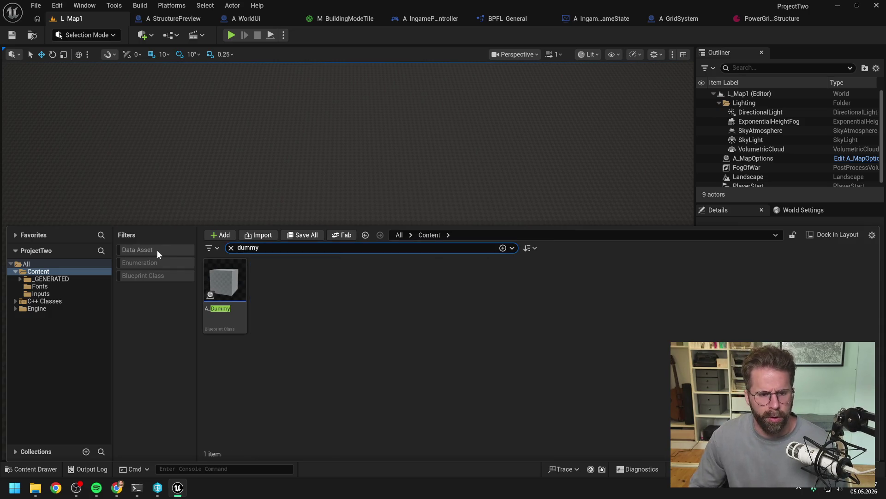
double_click(226, 285)
Set A_Dummy's StaticMesh scale to 0.8 in X and Y, then play L_Map1.
click(50, 104)
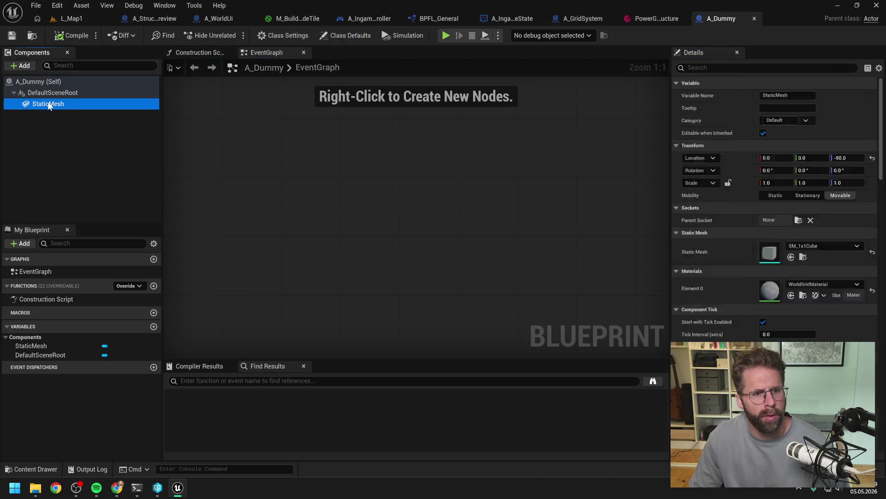
click(845, 184)
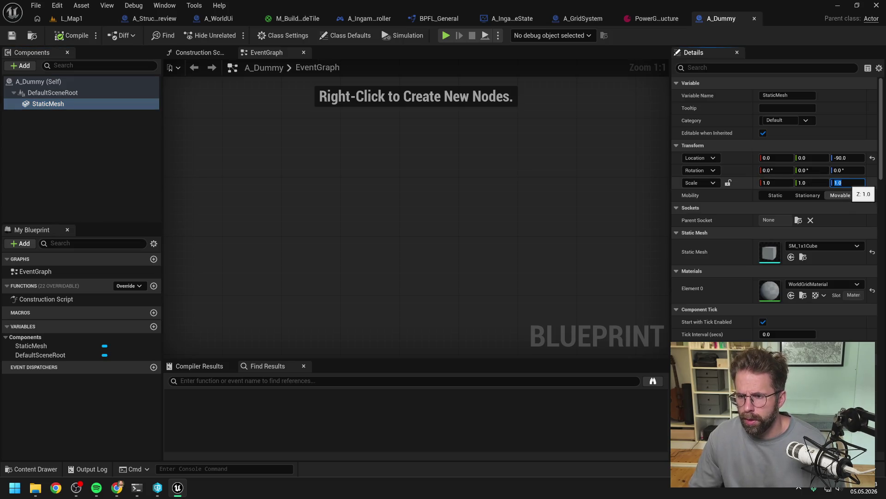
click(784, 183)
text(0.8)
click(815, 184)
text(0.8)
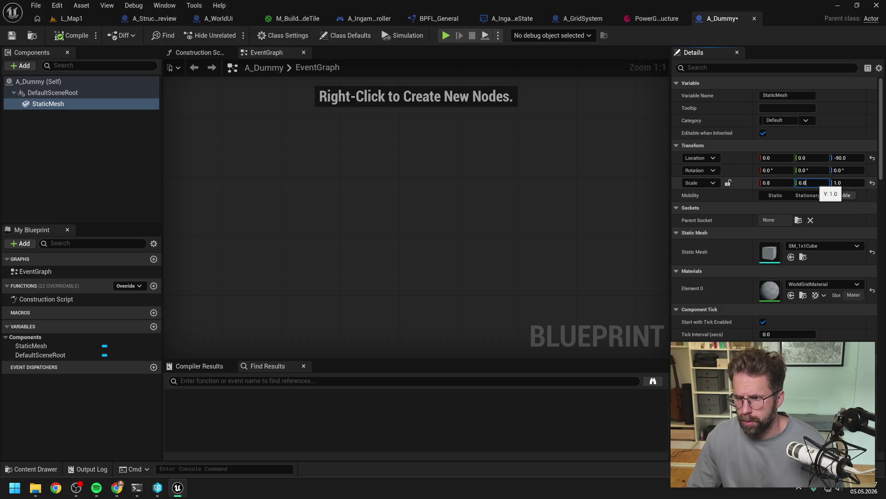
key(Return)
key(Return)
click(76, 19)
click(231, 34)
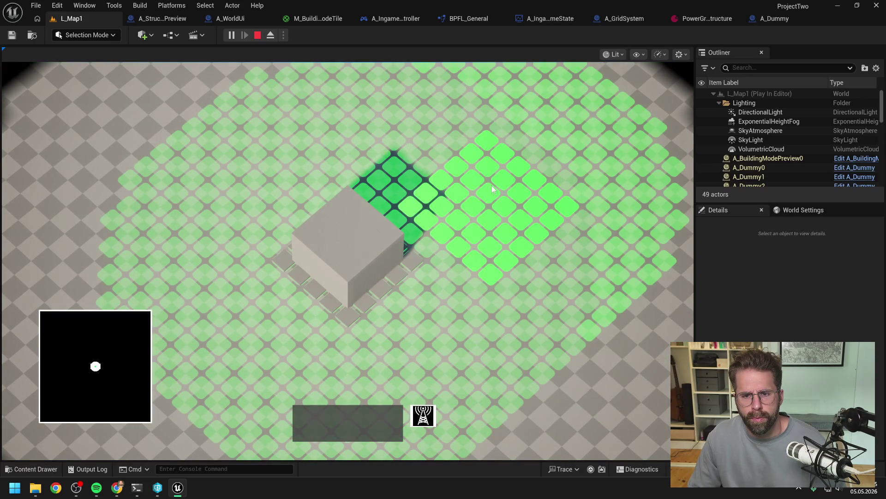
Cancel the building placement preview and stop the play session.
key(Escape)
scroll(541, 198, down, 3)
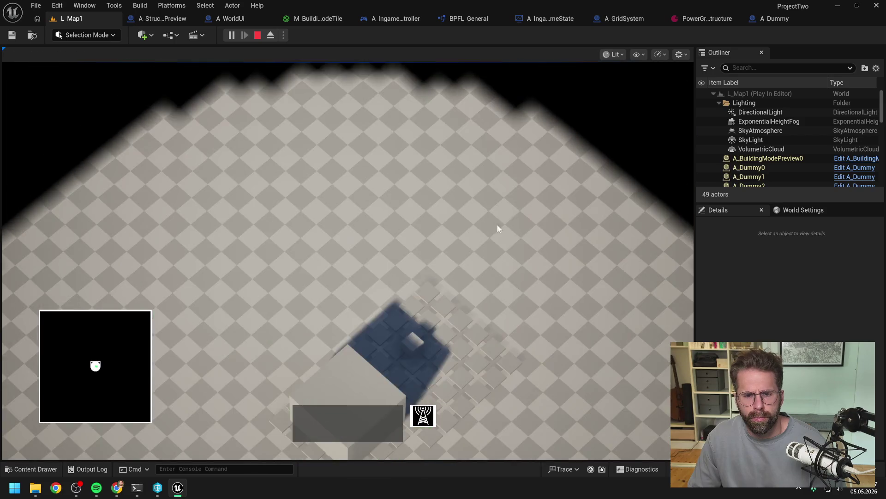
scroll(495, 230, up, 6)
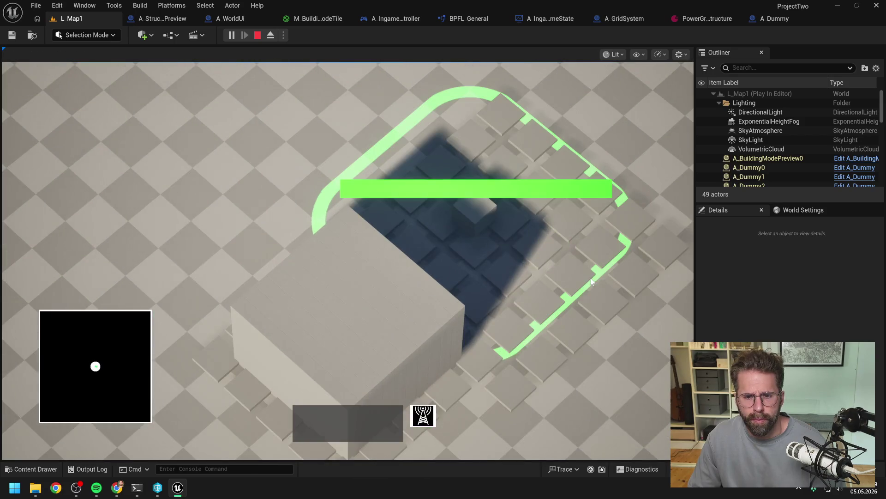
scroll(563, 295, down, 3)
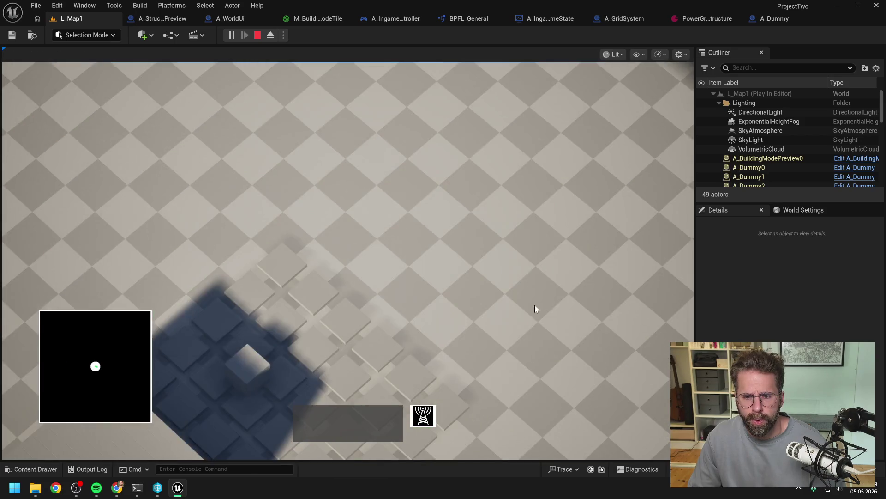
scroll(438, 308, up, 3)
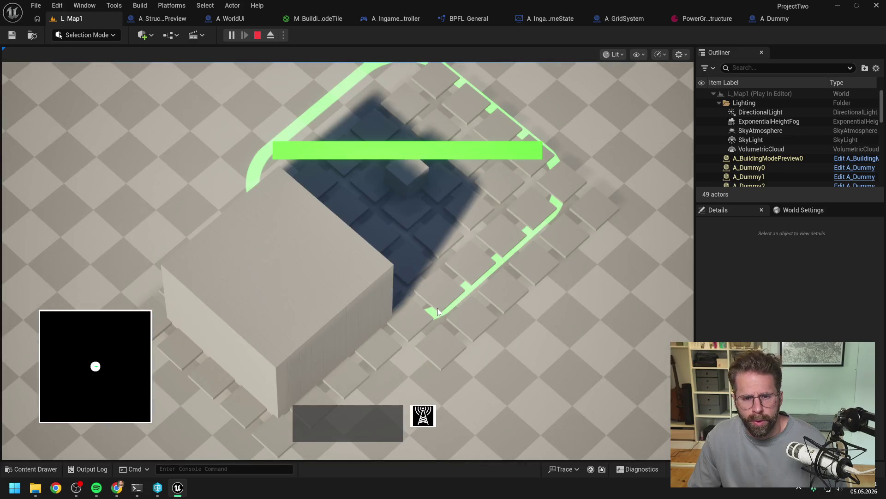
key(Escape)
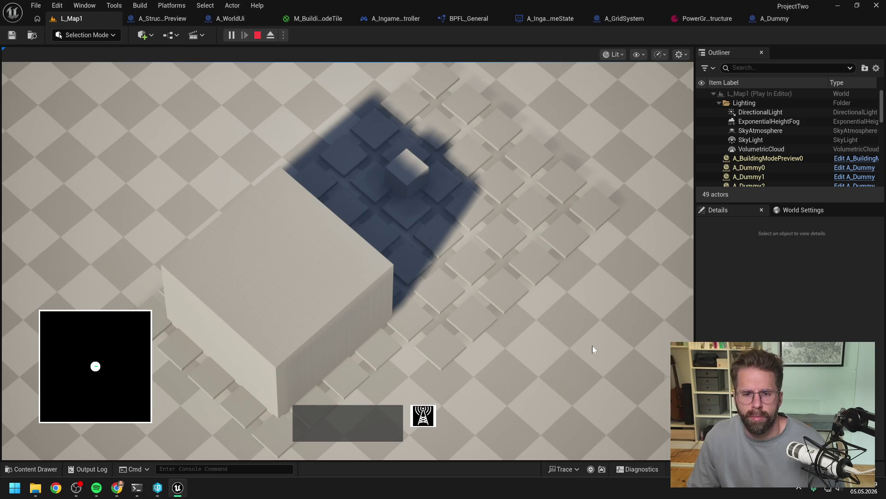
scroll(592, 345, down, 3)
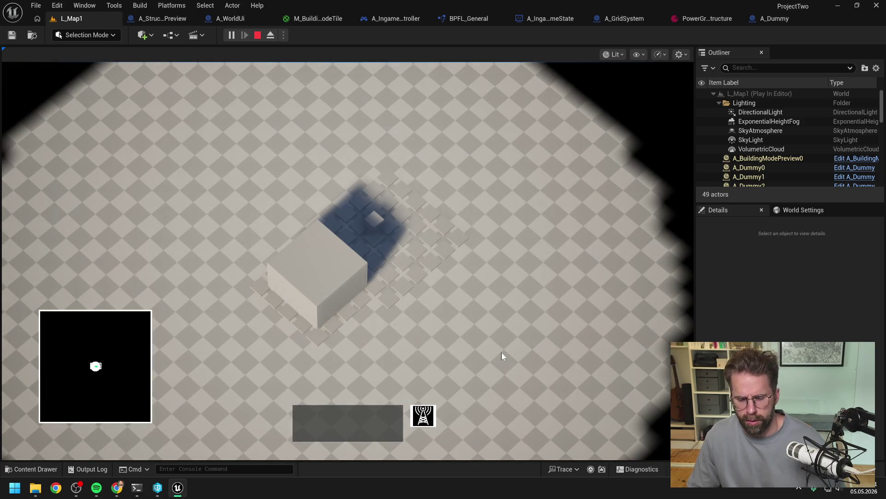
key(Escape)
Lower the power grid generator data asset's Grid Size to 4 by 4 and save it.
click(702, 15)
drag(394, 159, 383, 159)
drag(445, 158, 422, 158)
click(11, 35)
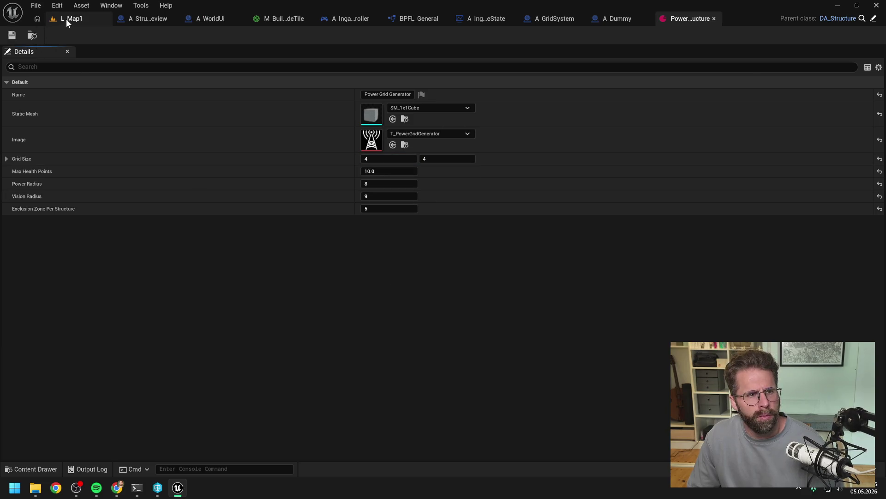
Play L_Map1, cancel build mode, and pan the camera toward the tile cluster.
click(65, 18)
key(alt+p)
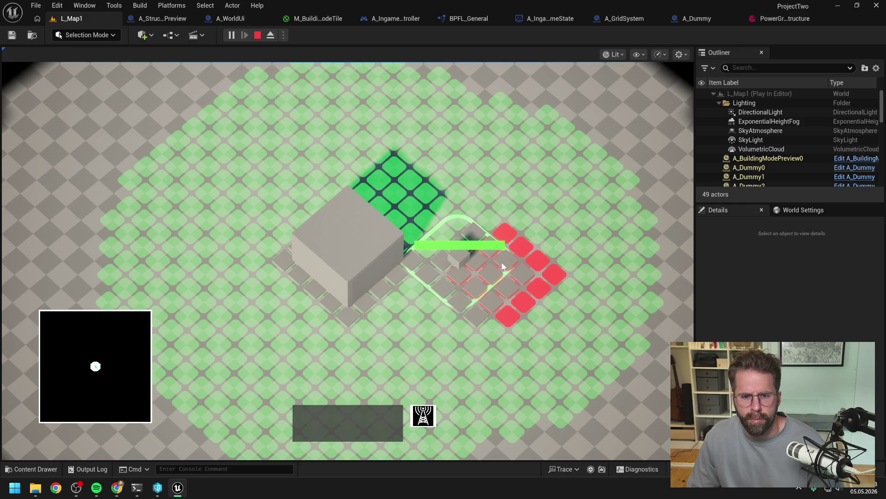
right_click(504, 266)
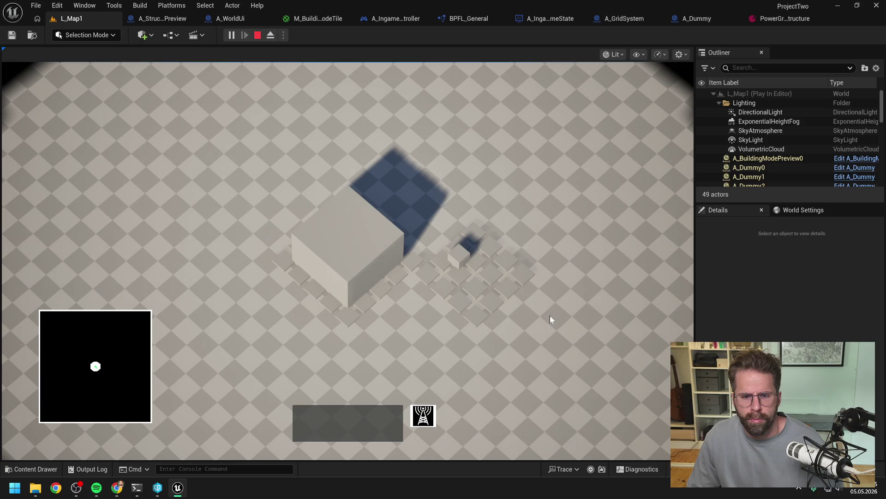
scroll(538, 304, up, 5)
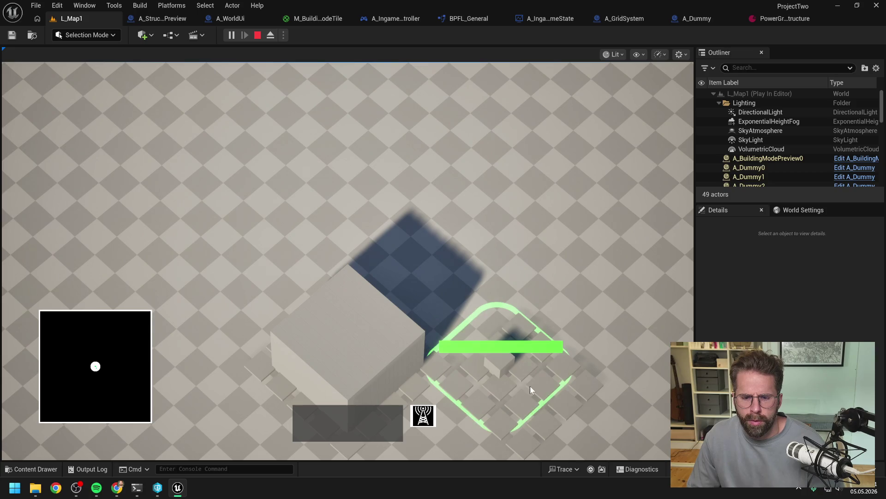
key(s)
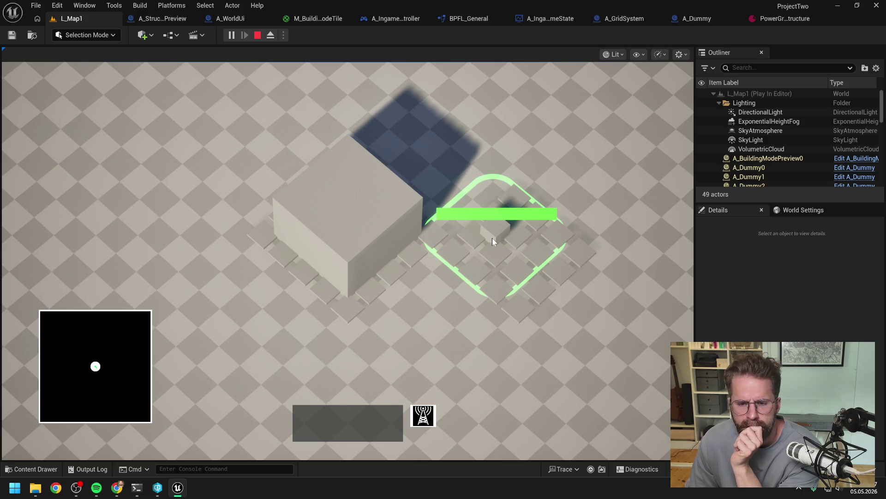
Place a power grid generator on the tile grid.
click(423, 415)
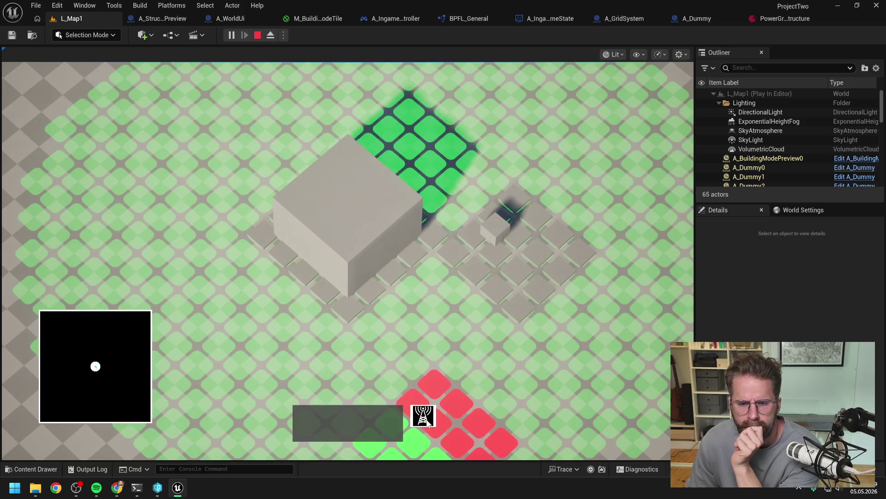
scroll(406, 360, up, 3)
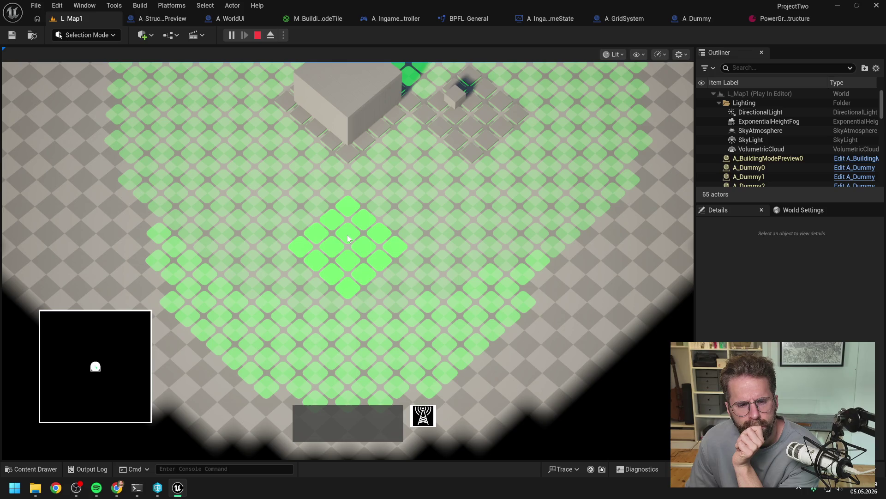
click(347, 237)
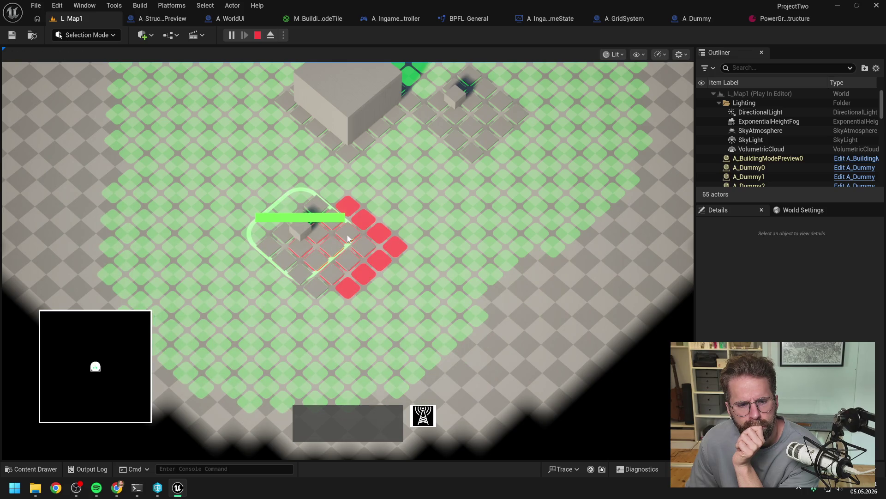
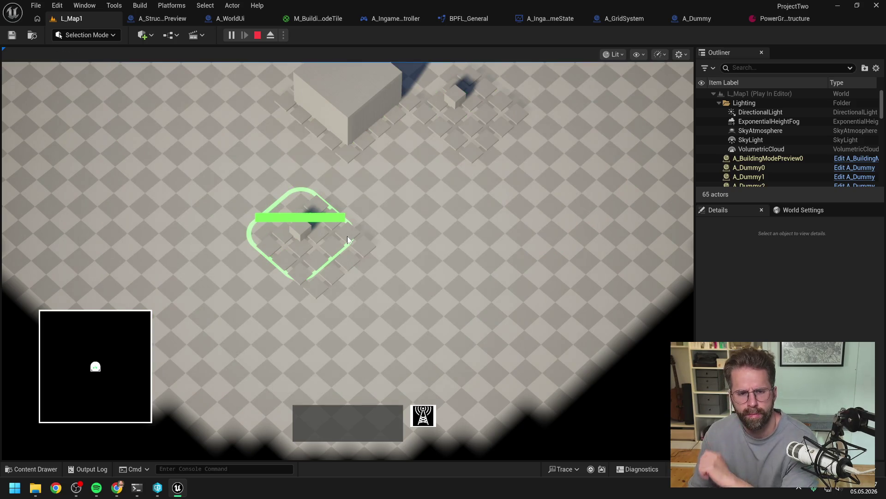
Stop the play session and switch to the A_WorldUi blueprint.
key(Escape)
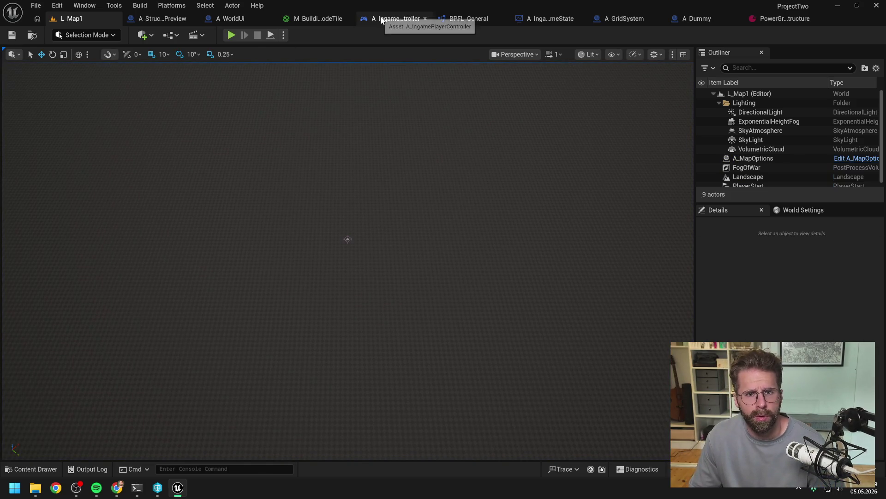
click(233, 19)
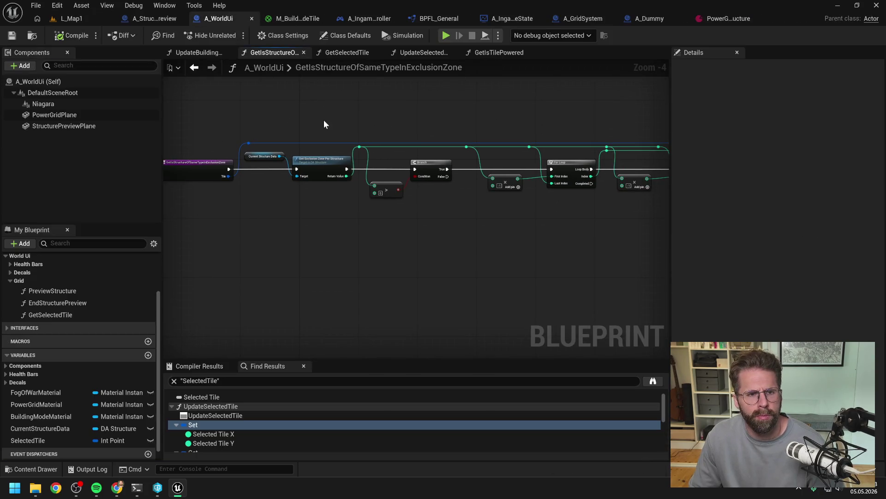
scroll(85, 375, down, 1)
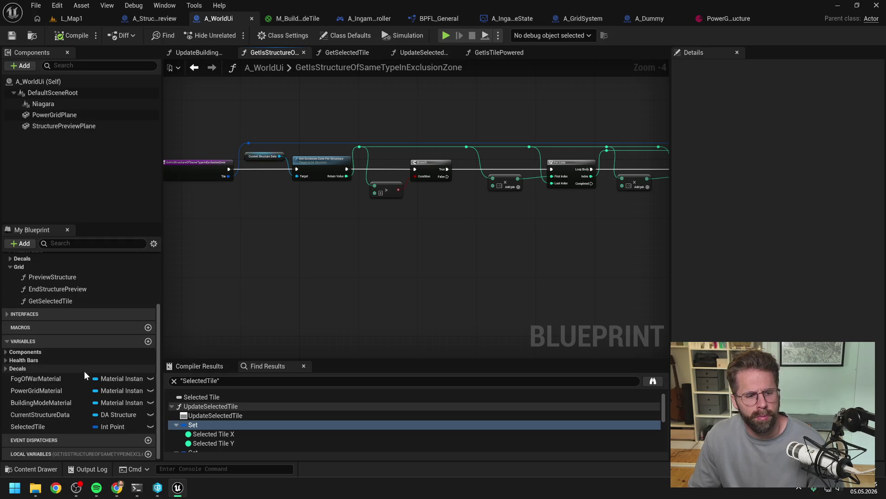
Find references to SelectedTile by name and jump to where it is set.
click(54, 426)
right_click(55, 426)
mouse_move(100, 367)
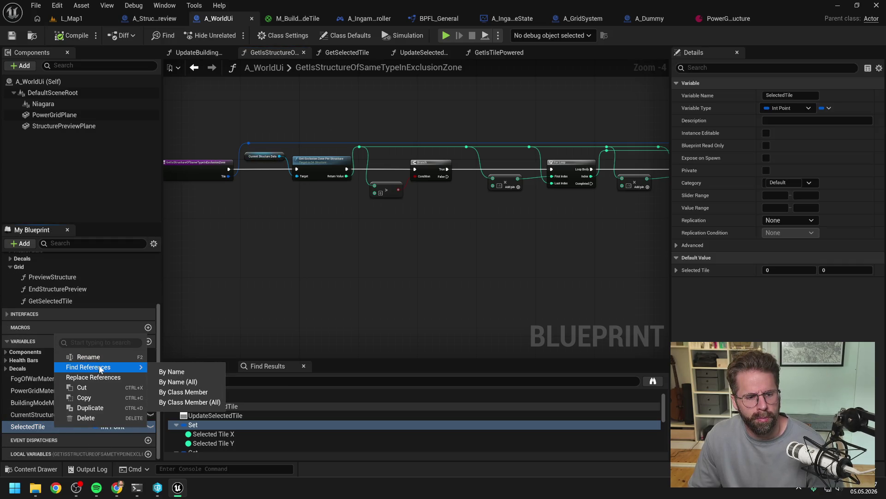
click(173, 373)
double_click(209, 425)
Open the GetHitResultUnderCursor function graph.
scroll(551, 278, up, 1)
scroll(534, 279, down, 2)
scroll(460, 280, up, 3)
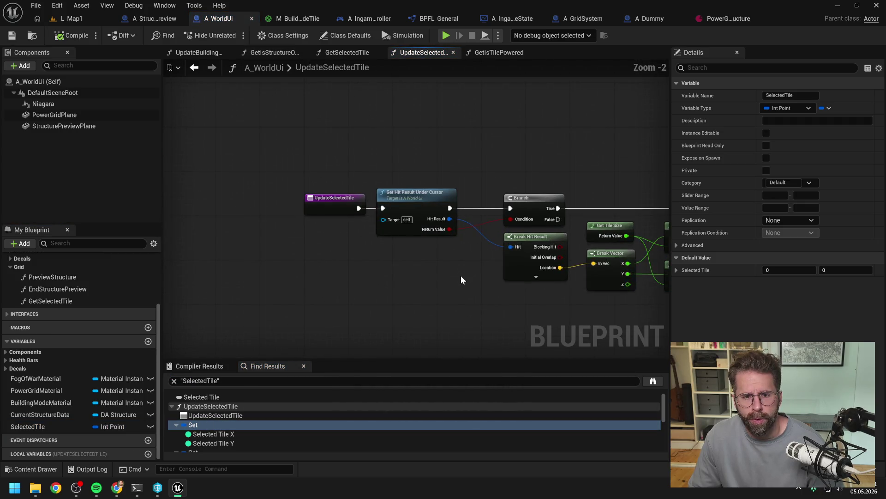
double_click(337, 208)
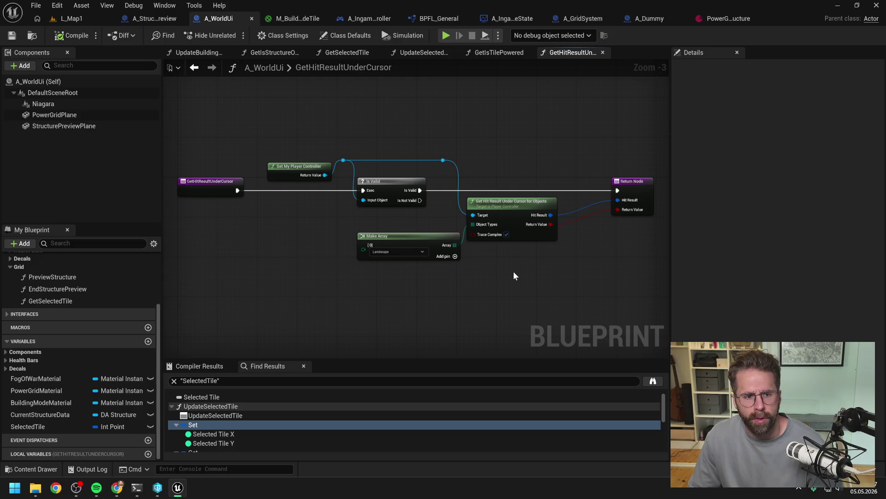
Add a Draw Debug Line node to the GetHitResultUnderCursor graph.
scroll(513, 271, down, 1)
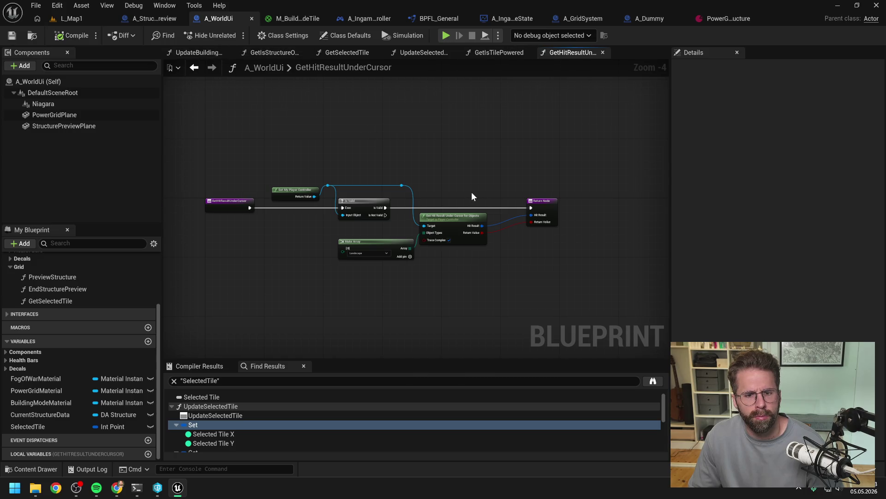
scroll(482, 196, up, 1)
right_click(514, 273)
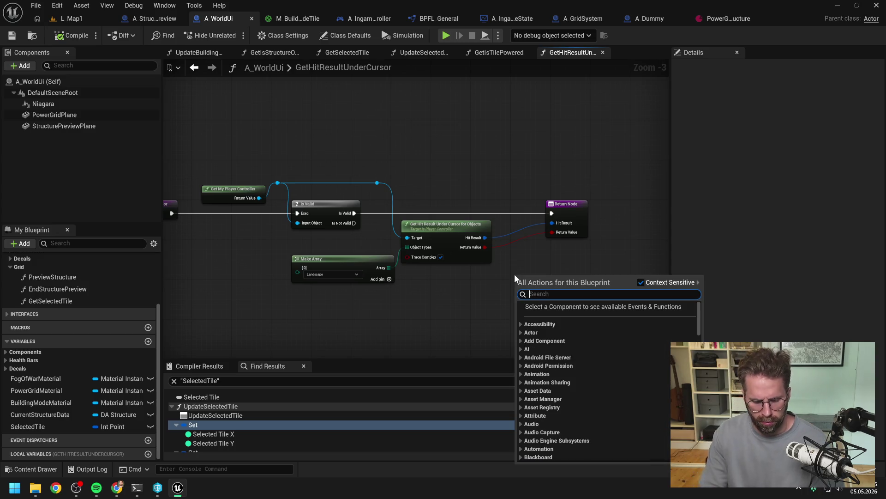
text(debug)
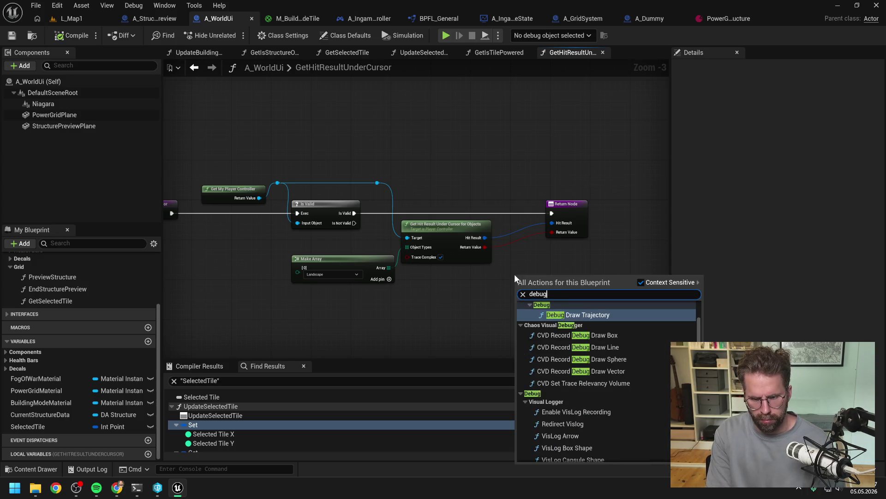
text( line)
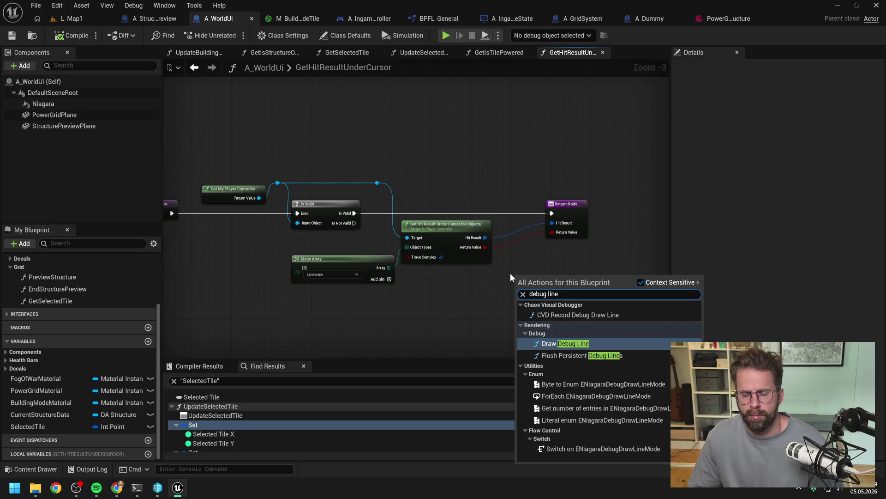
key(Return)
Wire Is Valid through Draw Debug Line into the Return Node.
scroll(538, 317, down, 1)
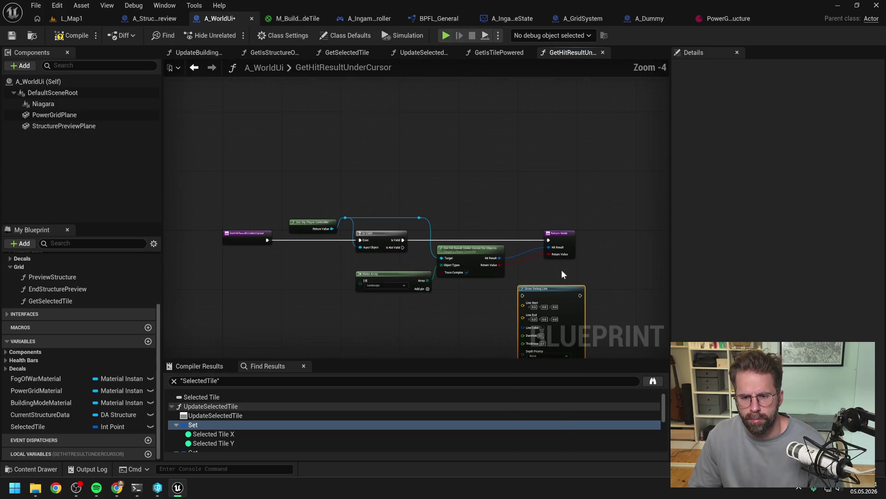
scroll(538, 238, up, 1)
drag(353, 201, 513, 277)
key(Escape)
mouse_move(353, 200)
mouse_down()
mouse_move(499, 284)
mouse_move(515, 276)
mouse_up()
drag(593, 275, 550, 201)
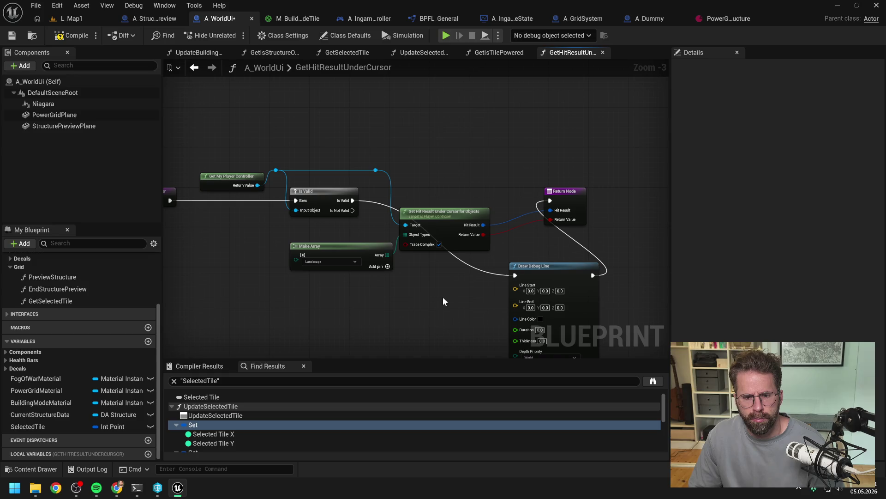
mouse_move(443, 298)
mouse_down()
mouse_move(526, 256)
mouse_move(463, 269)
mouse_up()
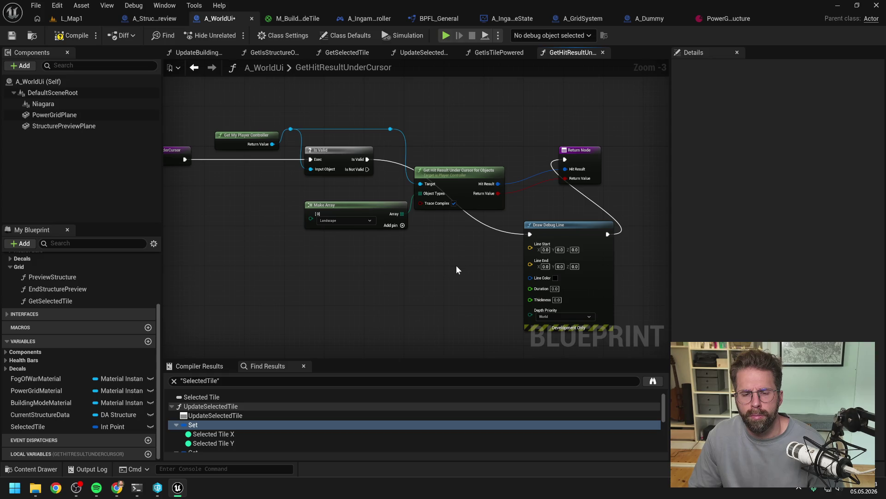
drag(457, 270, 401, 284)
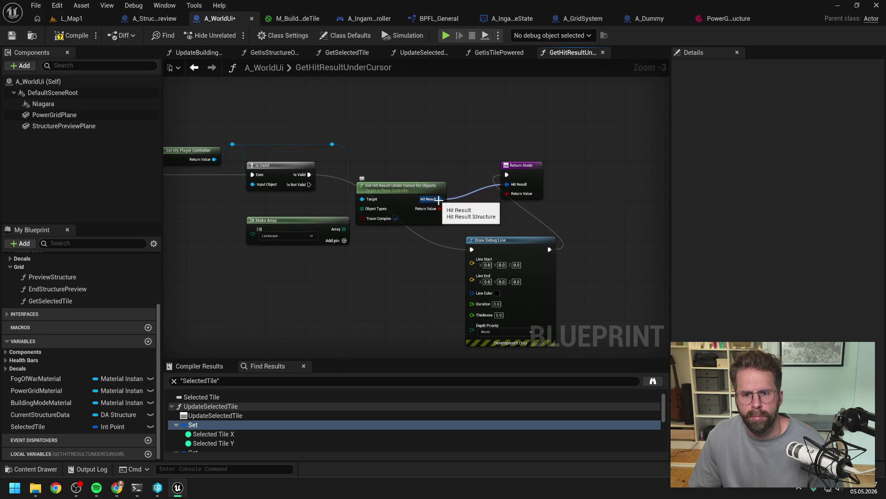
Delete the Draw Debug Line node, connect Is Valid straight to the Return Node, then view GetIsTilePowered.
click(505, 248)
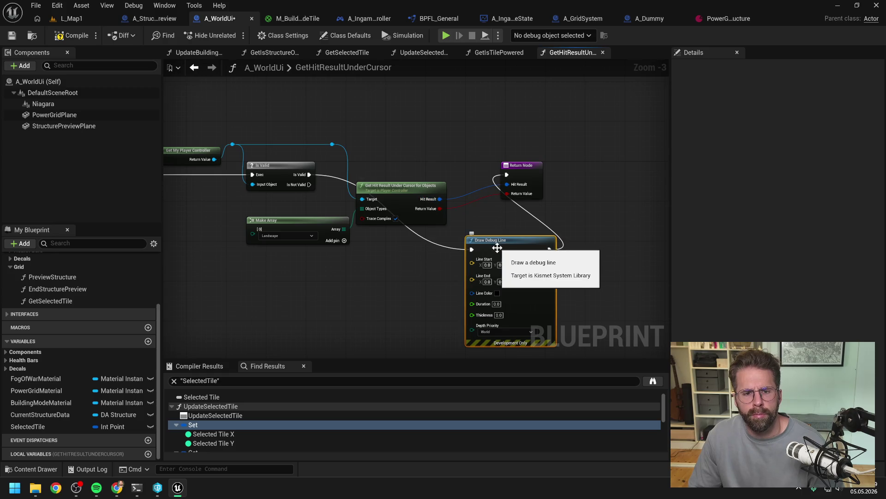
key(Delete)
drag(309, 175, 507, 175)
click(498, 52)
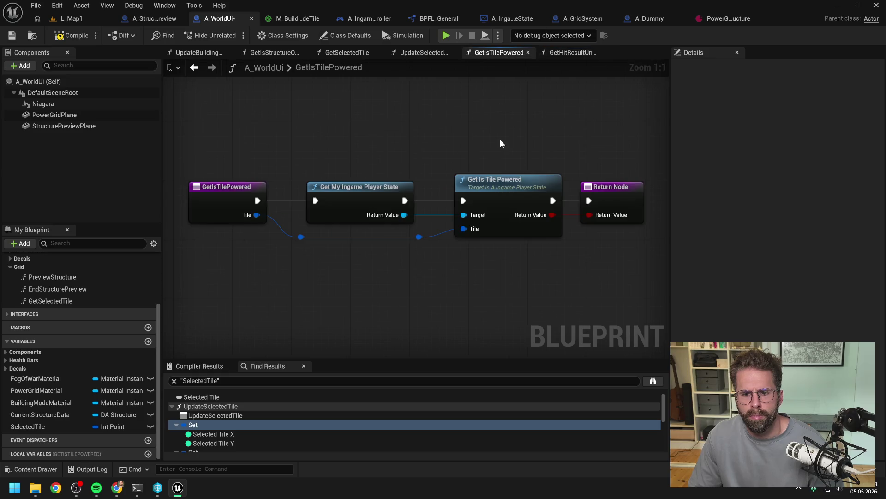
Return to UpdateSelectedTile and paste a Draw Debug Line node near Get Hit Result Under Cursor.
click(421, 51)
drag(481, 135, 368, 152)
scroll(436, 145, down, 1)
drag(437, 146, 412, 176)
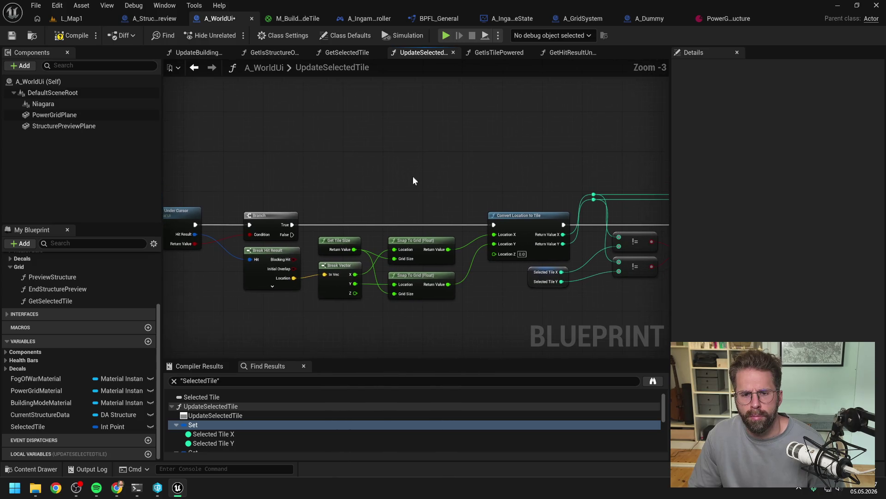
mouse_move(451, 155)
mouse_down()
mouse_move(479, 146)
mouse_move(443, 146)
mouse_move(465, 99)
mouse_up()
key(ctrl+v)
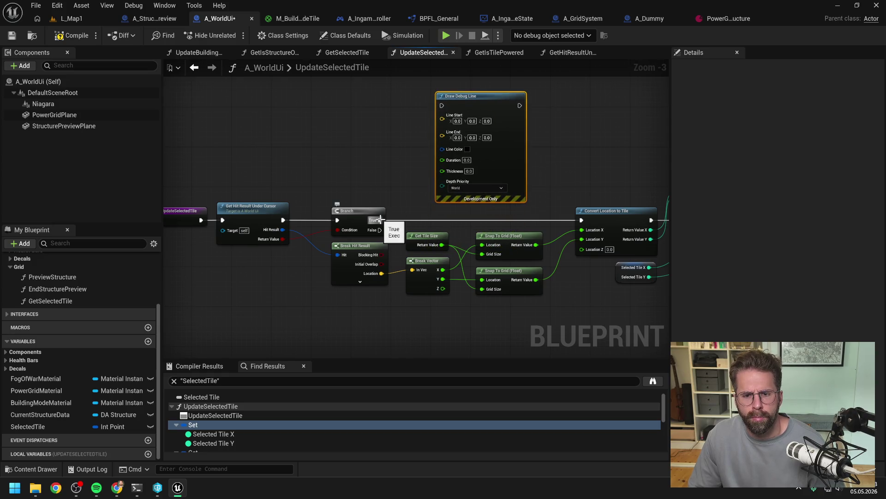
drag(534, 150, 528, 149)
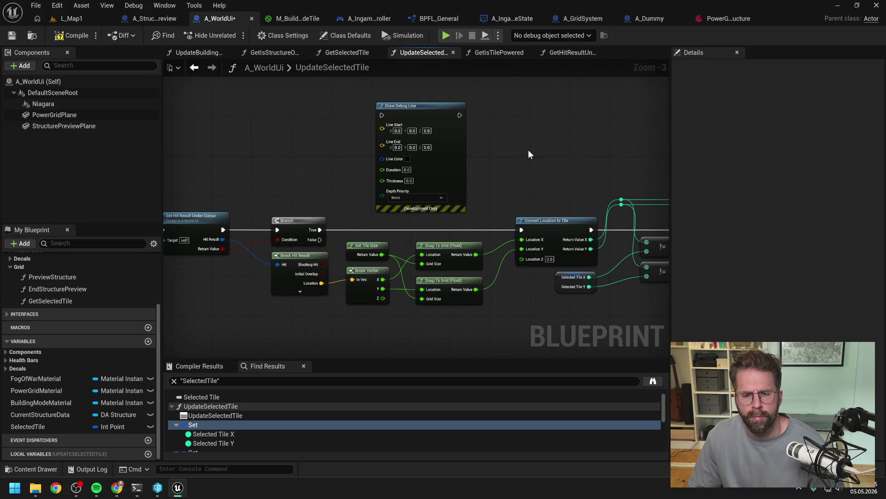
Move and then delete the pasted debug line node, and compile A_WorldUi.
mouse_move(496, 109)
mouse_down()
mouse_move(511, 108)
mouse_move(425, 109)
mouse_up()
click(342, 158)
click(420, 174)
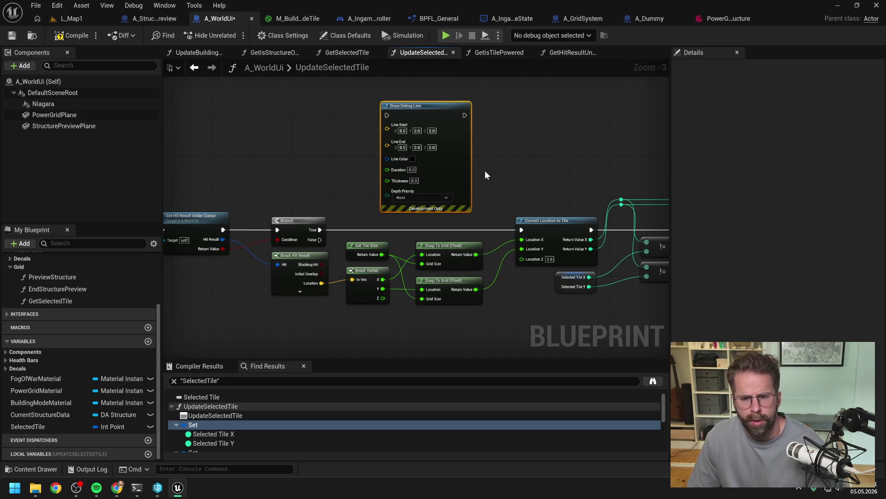
drag(490, 170, 324, 139)
key(Delete)
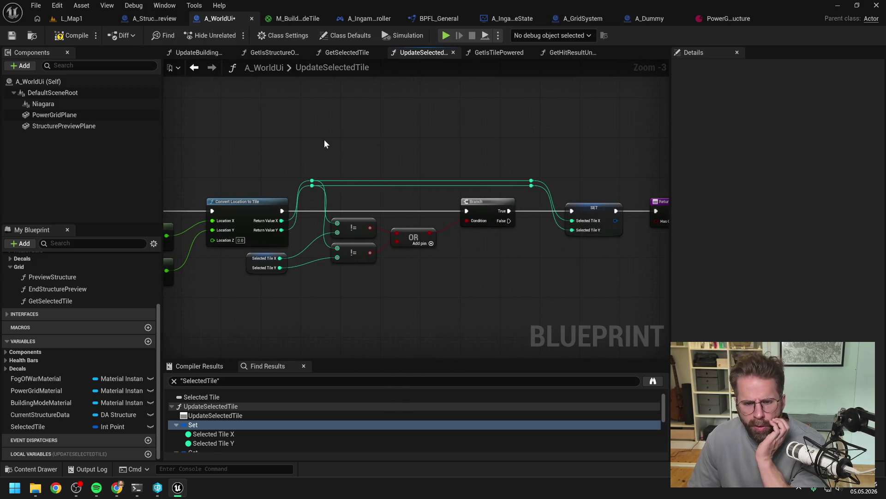
click(69, 37)
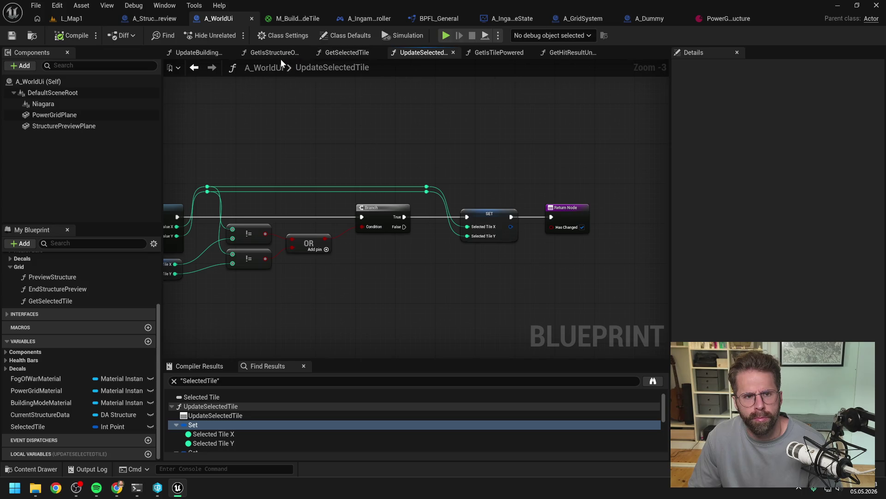
click(198, 53)
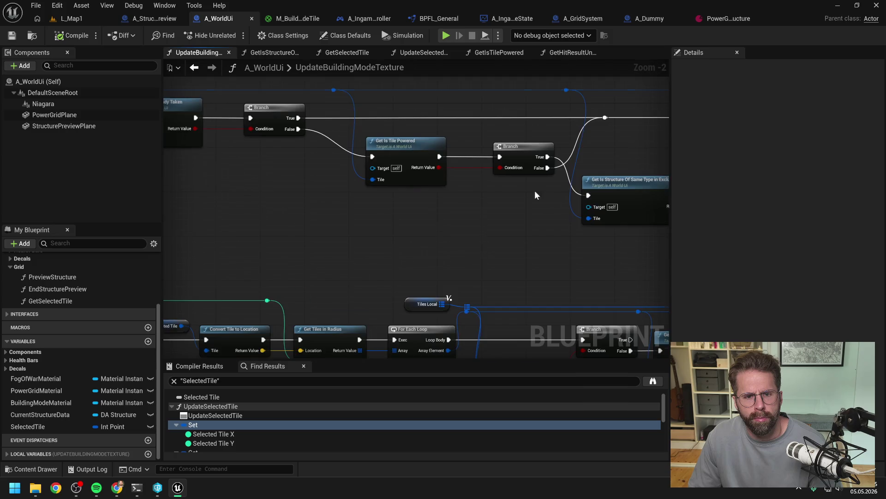
scroll(536, 194, down, 5)
scroll(408, 173, up, 4)
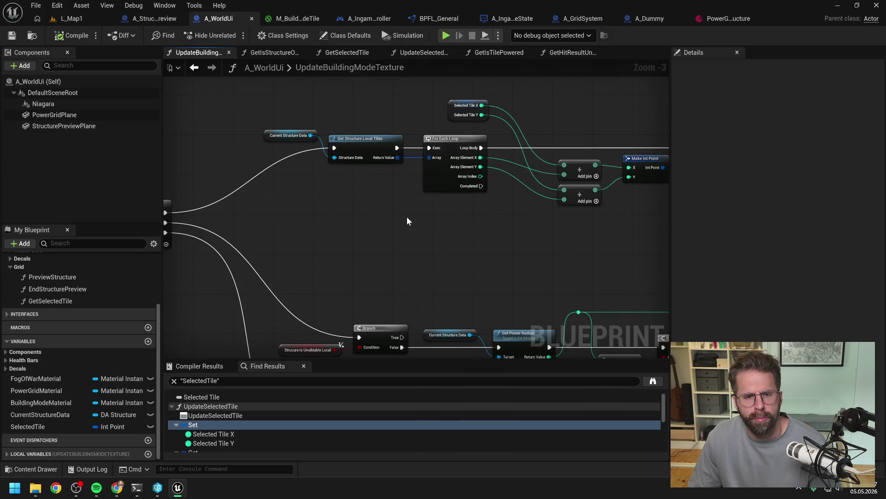
scroll(407, 221, down, 1)
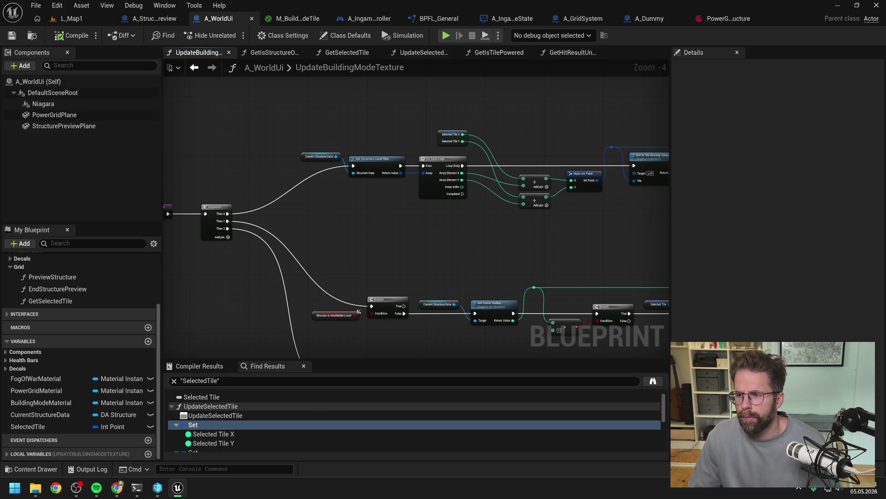
drag(486, 246, 498, 229)
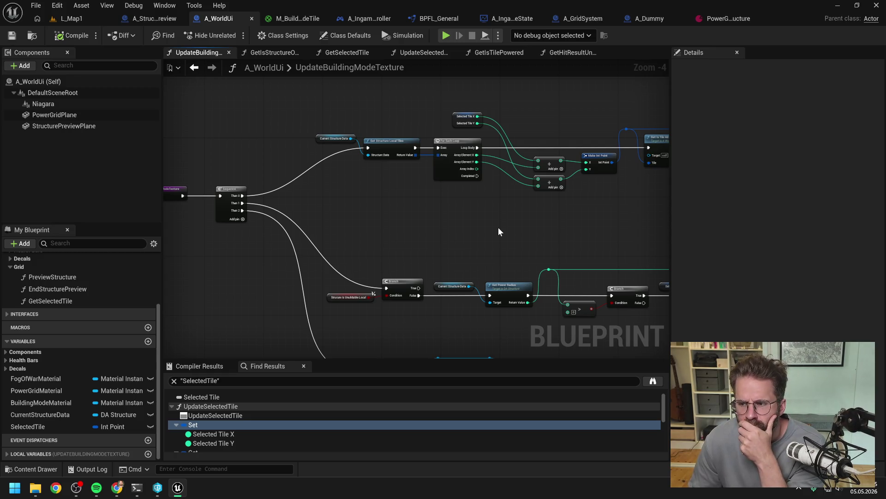
mouse_move(499, 231)
mouse_down()
mouse_move(501, 208)
mouse_move(473, 224)
mouse_move(563, 225)
mouse_move(396, 226)
mouse_move(446, 155)
mouse_move(560, 211)
mouse_move(363, 190)
mouse_move(533, 206)
mouse_move(503, 200)
mouse_up()
scroll(560, 212, down, 1)
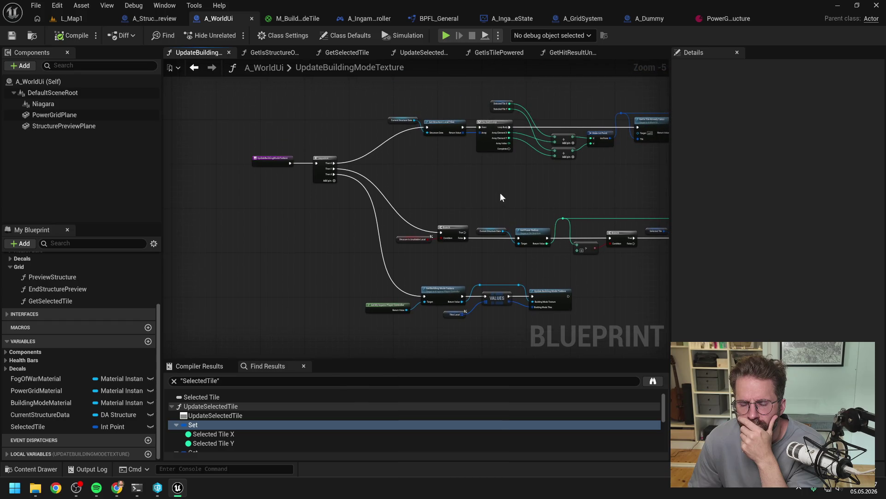
scroll(425, 149, up, 1)
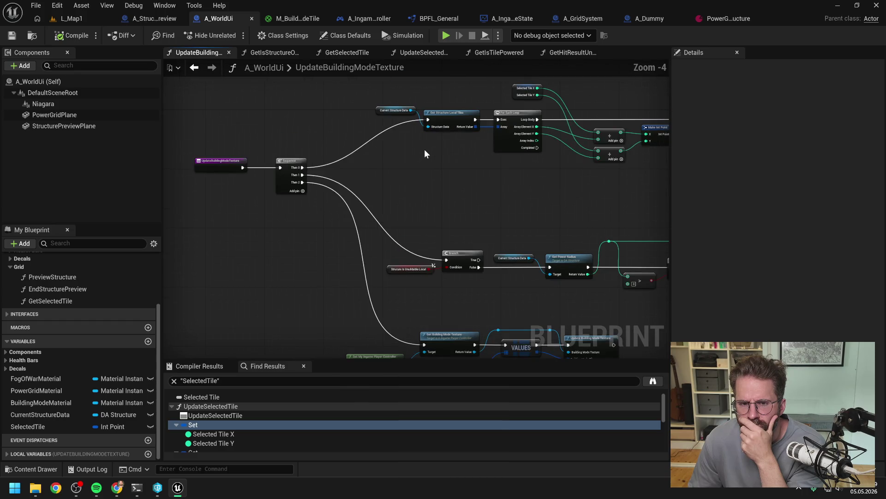
mouse_move(425, 148)
mouse_down()
mouse_move(415, 180)
mouse_move(417, 118)
mouse_up()
scroll(414, 181, up, 1)
right_click(433, 150)
click(389, 143)
scroll(389, 143, down, 1)
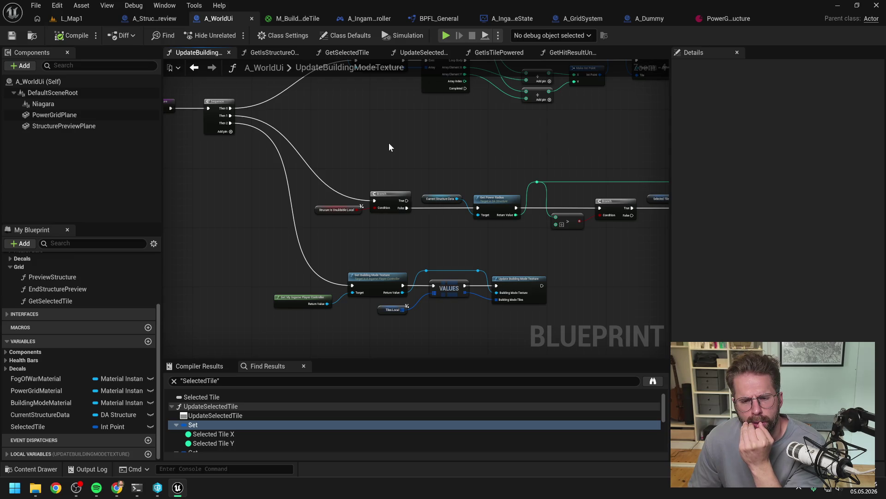
drag(388, 143, 400, 212)
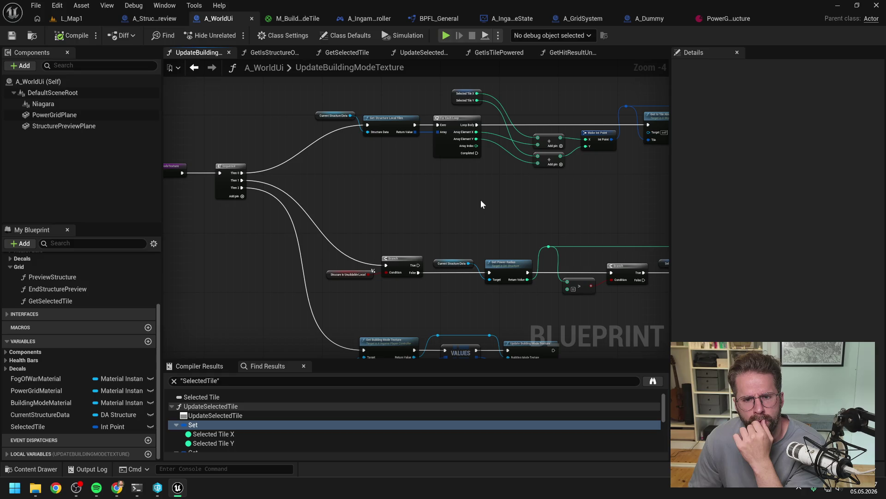
scroll(414, 212, up, 1)
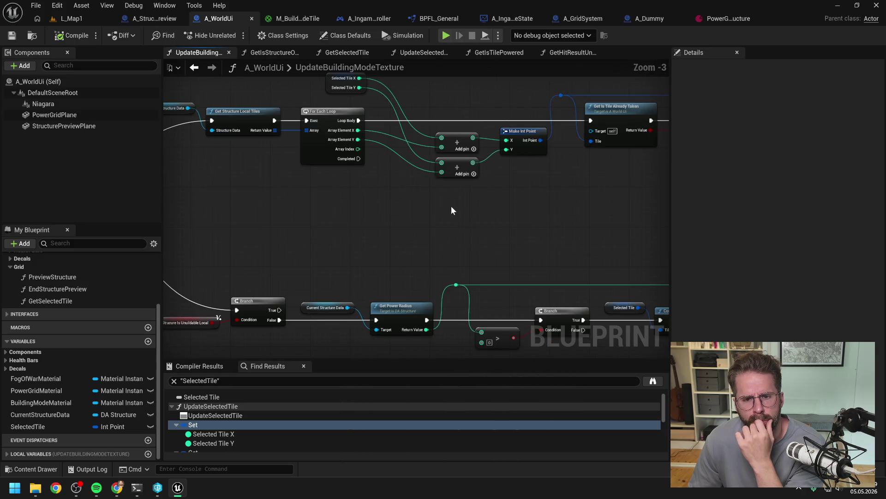
scroll(450, 205, down, 1)
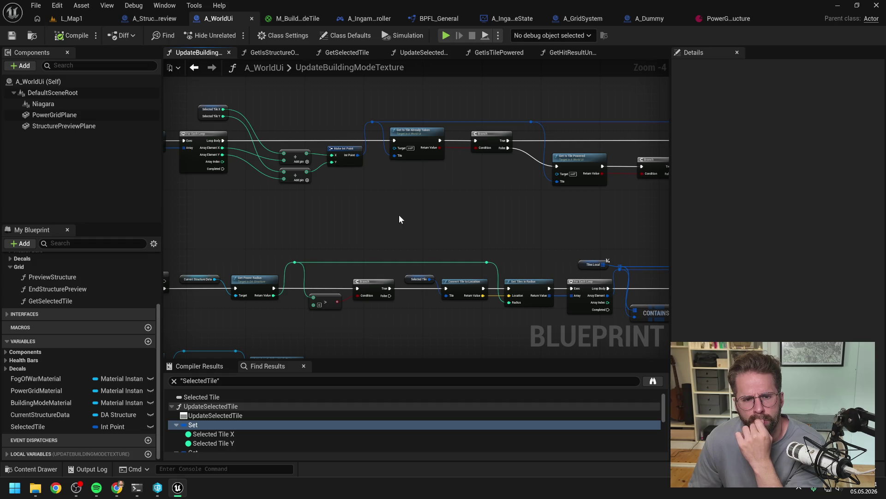
scroll(399, 218, down, 1)
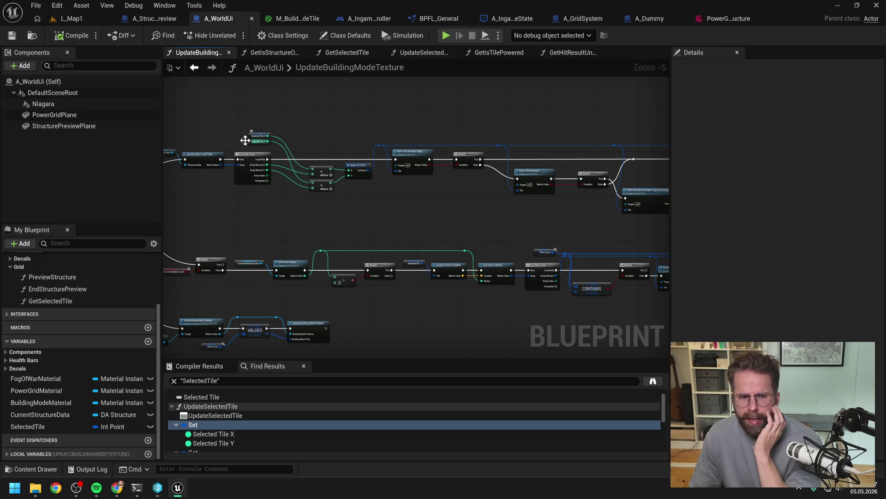
scroll(300, 170, up, 1)
mouse_move(573, 243)
mouse_down()
mouse_move(359, 217)
mouse_move(376, 209)
mouse_move(507, 206)
mouse_up()
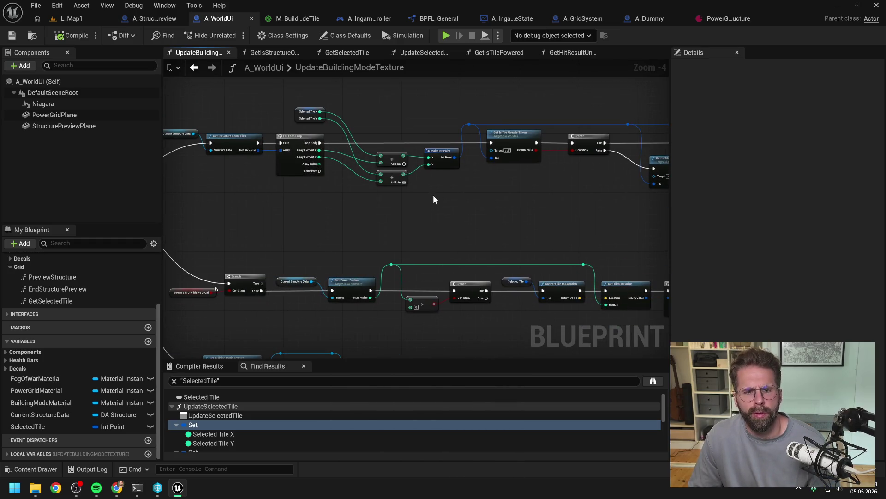
Open BuildStructure from A_IngamePlayerController's Build Structure call and look over its tiles loop.
click(370, 19)
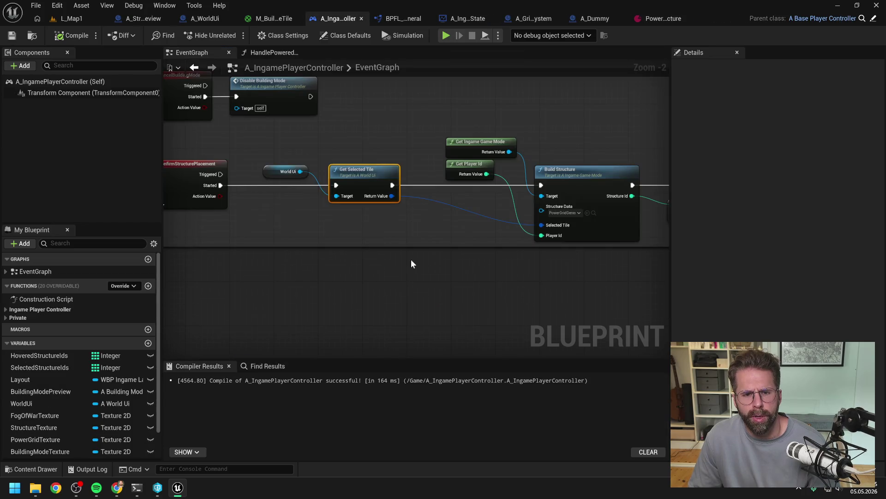
mouse_move(417, 281)
mouse_down()
mouse_move(353, 267)
mouse_move(383, 287)
mouse_up()
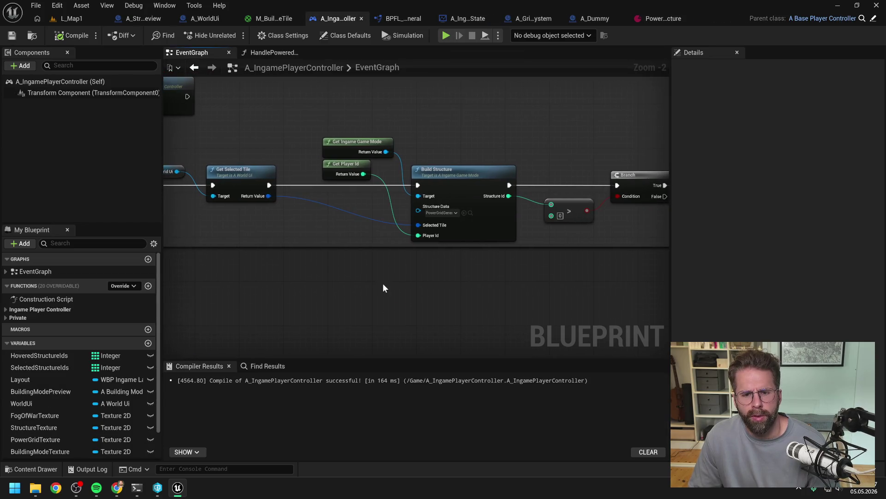
double_click(463, 179)
scroll(462, 178, down, 7)
scroll(387, 200, up, 4)
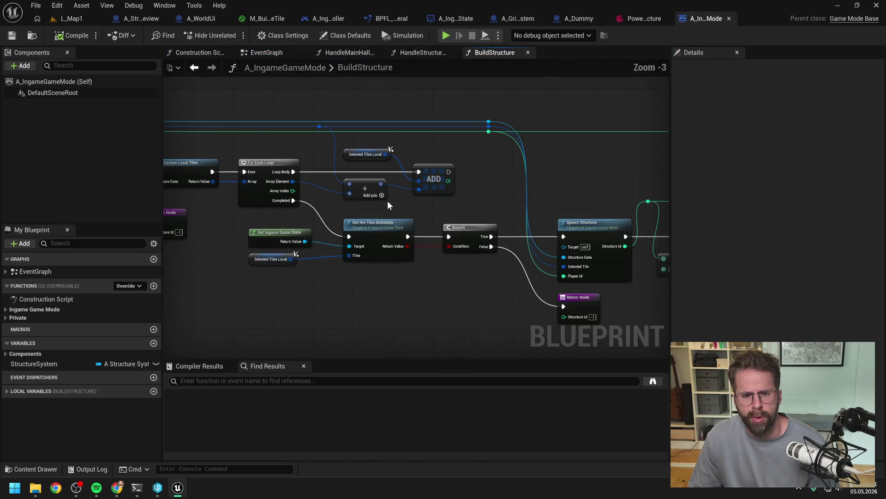
drag(387, 200, 578, 185)
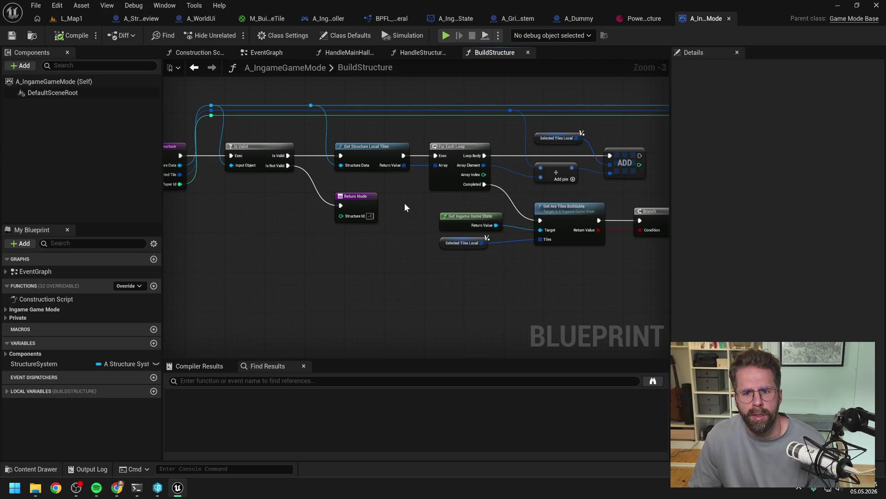
scroll(405, 207, down, 1)
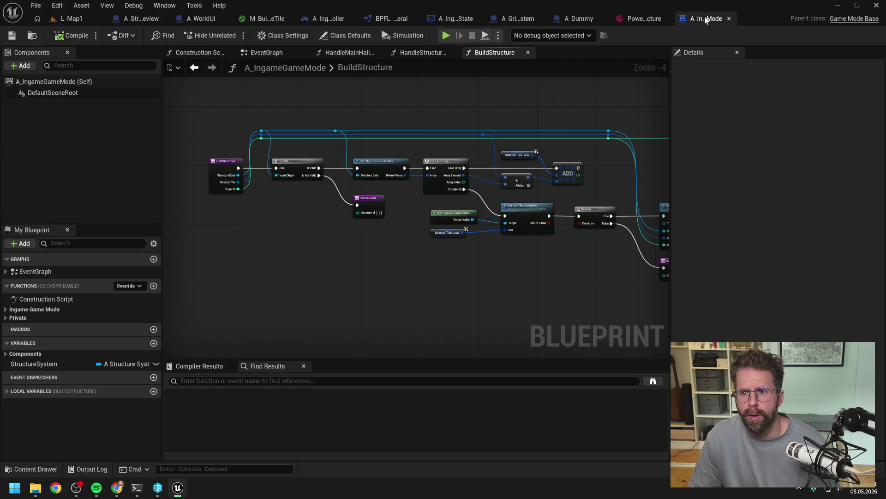
scroll(392, 149, up, 1)
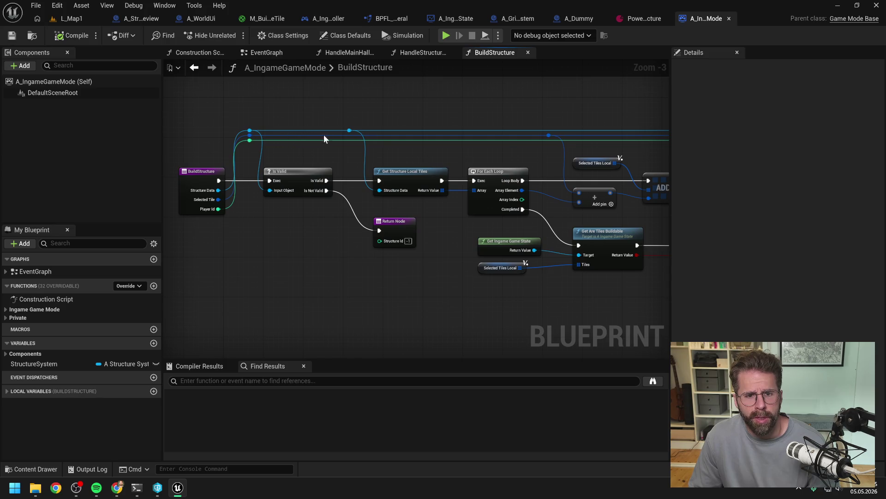
scroll(323, 135, right, 3)
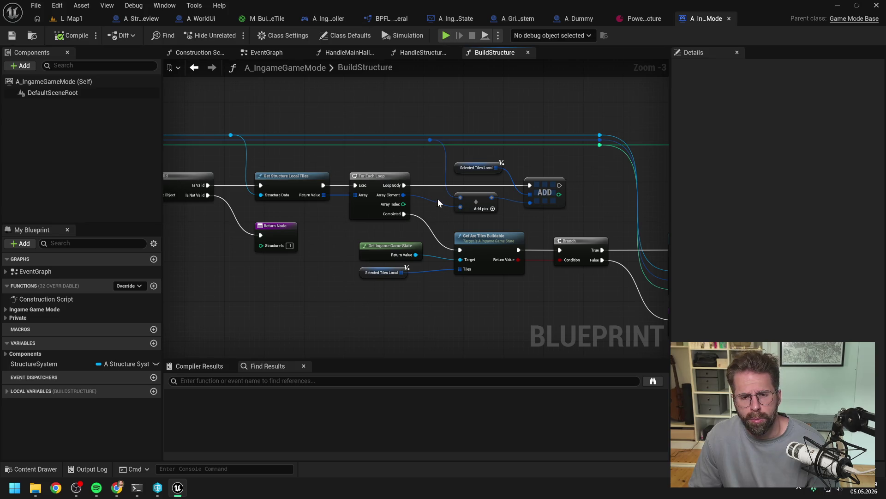
mouse_move(357, 166)
mouse_down()
mouse_move(543, 159)
mouse_move(450, 163)
mouse_up()
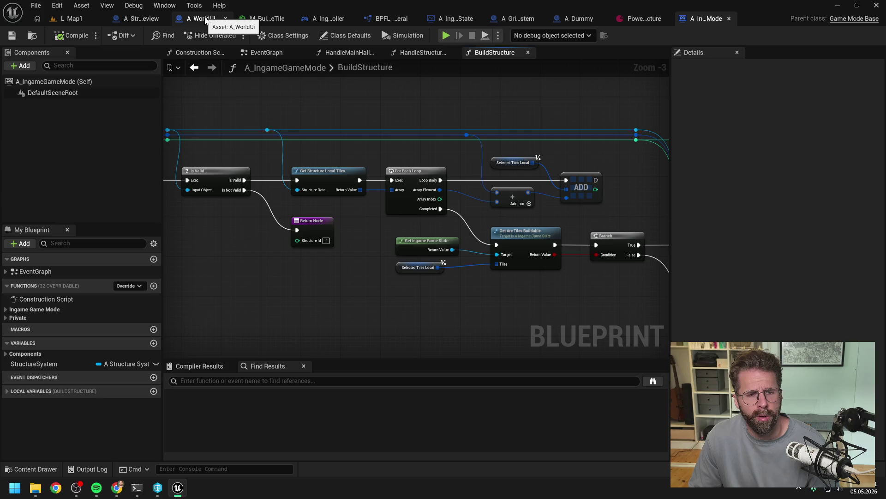
Reorder the editor tabs so A_IngameGameMode and A_WorldUi come first.
mouse_move(206, 20)
mouse_down()
mouse_move(641, 37)
mouse_move(645, 19)
mouse_move(157, 20)
mouse_up()
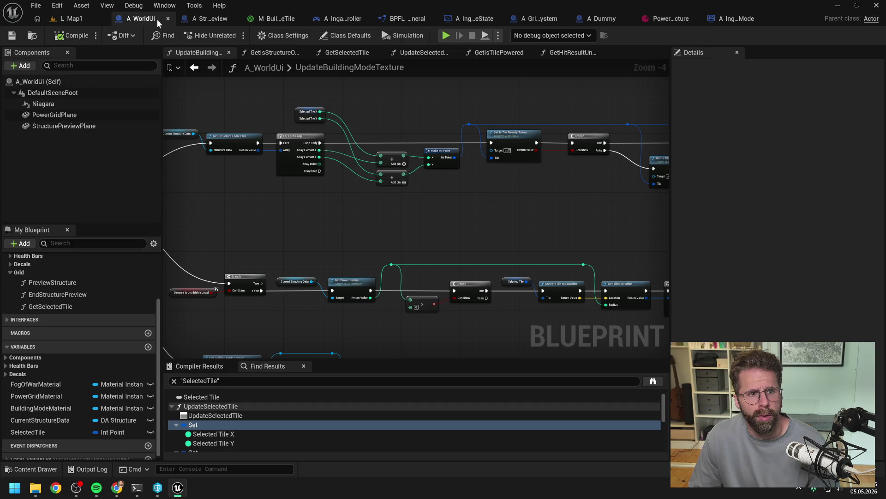
drag(704, 18, 134, 18)
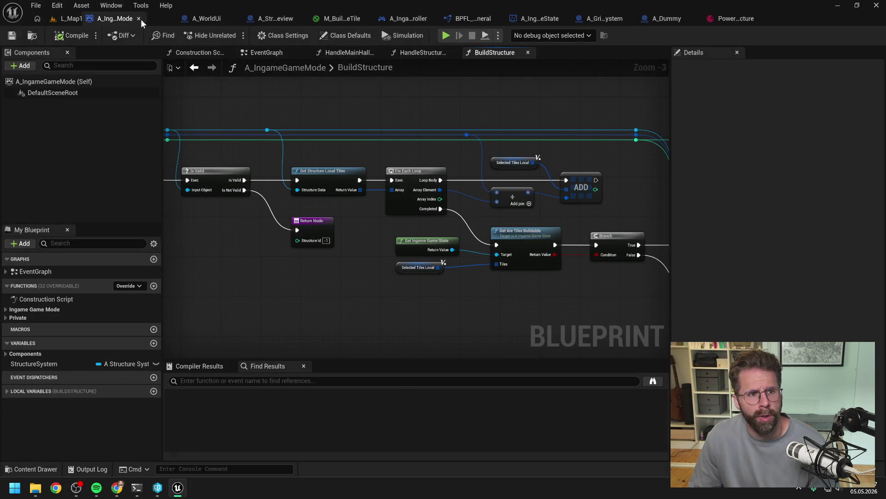
click(209, 18)
Close editors right of A_WorldUi and every other graph tab in both blueprints.
right_click(204, 17)
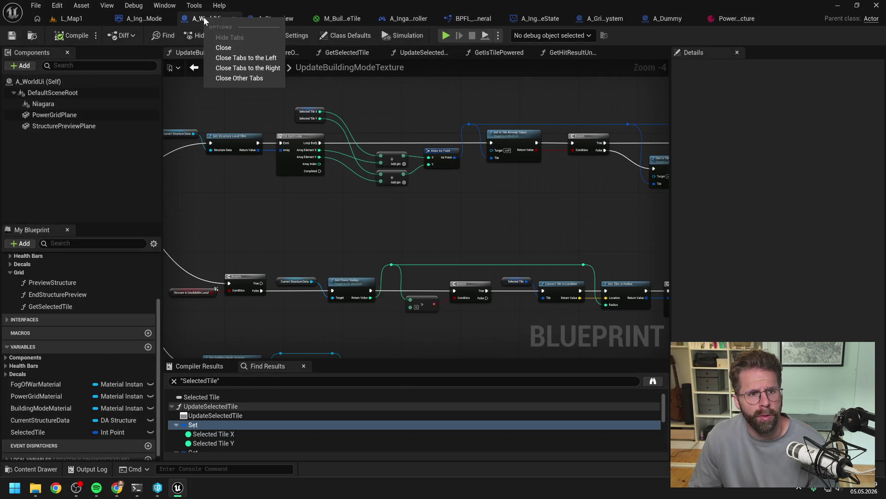
click(238, 69)
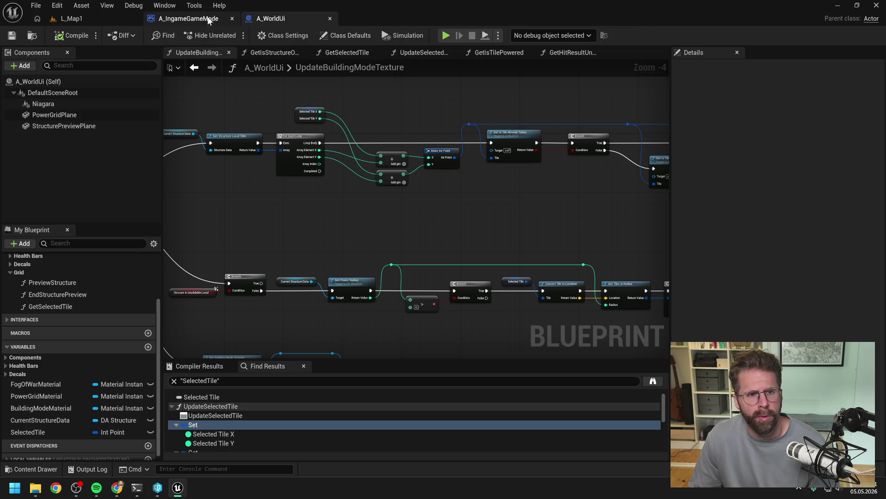
click(209, 19)
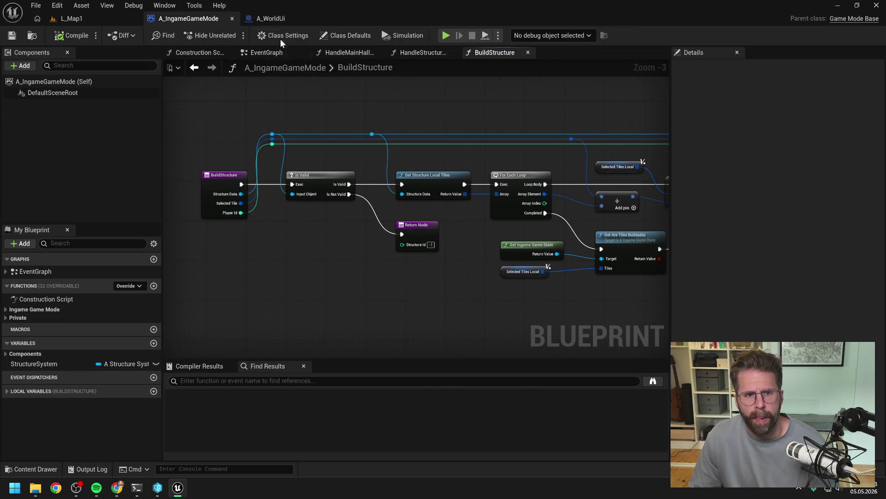
right_click(507, 54)
click(523, 112)
click(277, 19)
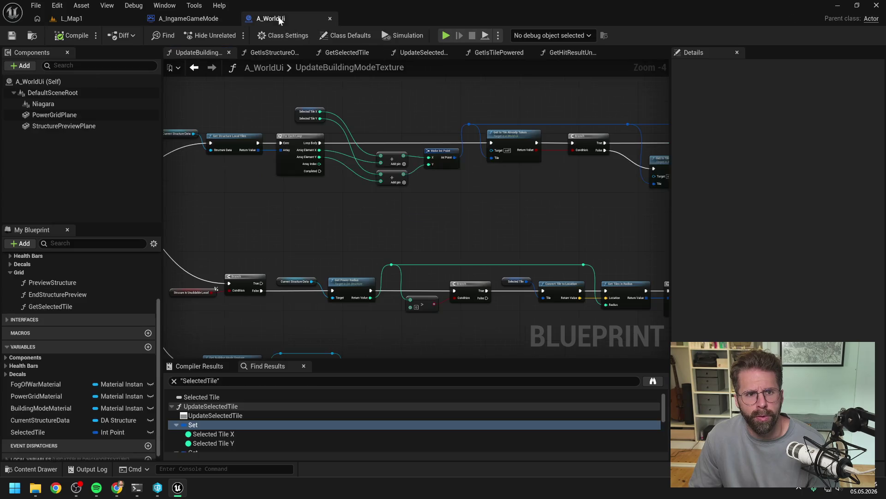
right_click(195, 52)
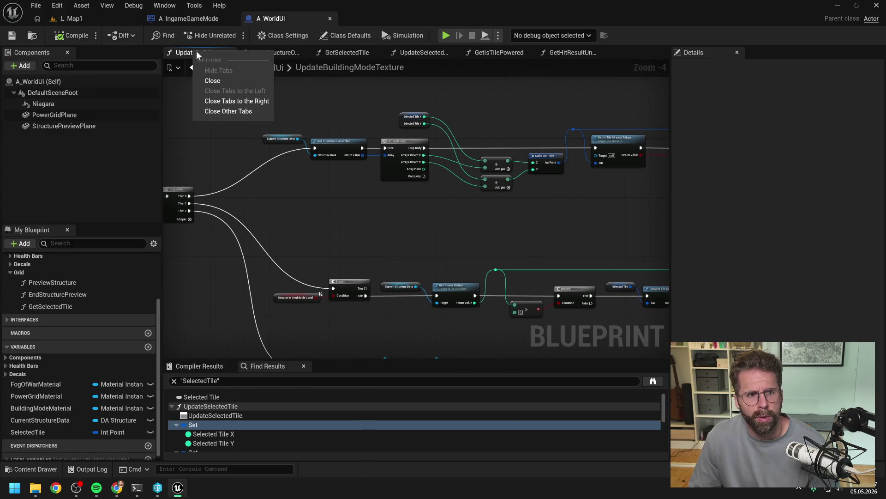
click(228, 112)
Pan through UpdateBuildingModeTexture's tile math and powered-tile checks, then return to BuildStructure.
scroll(453, 112, up, 2)
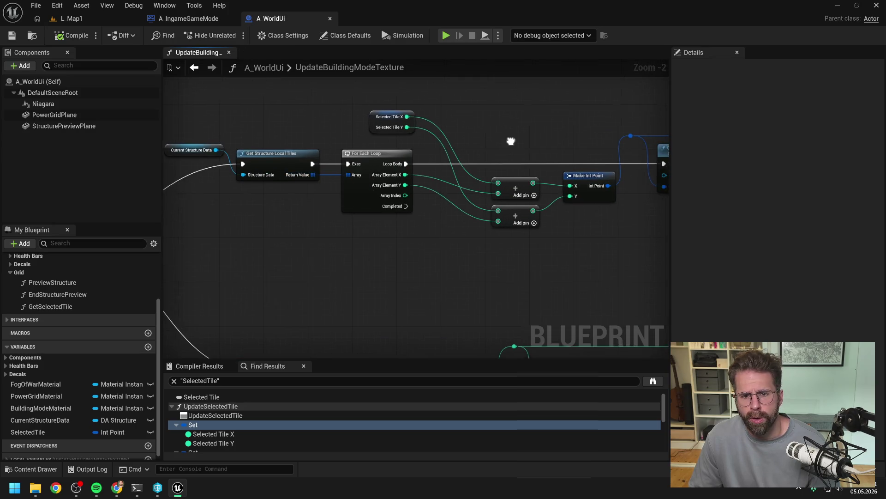
drag(394, 107, 365, 102)
scroll(457, 122, down, 2)
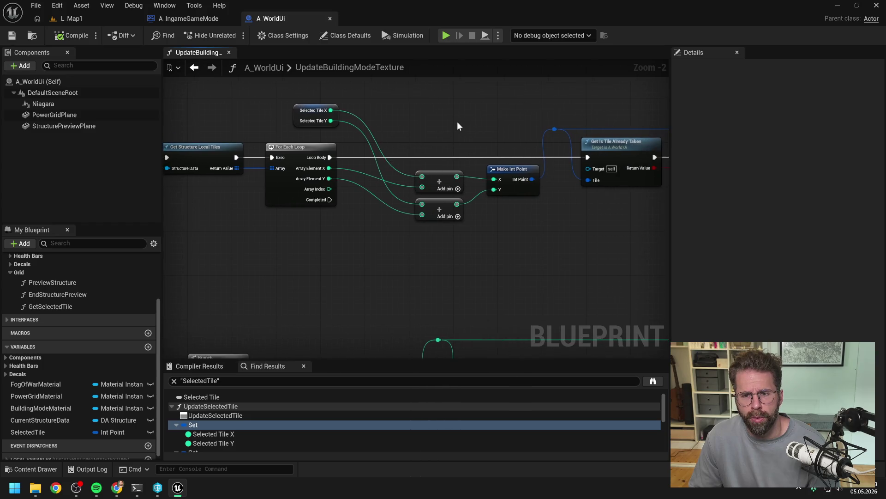
drag(531, 164, 379, 162)
drag(499, 107, 270, 105)
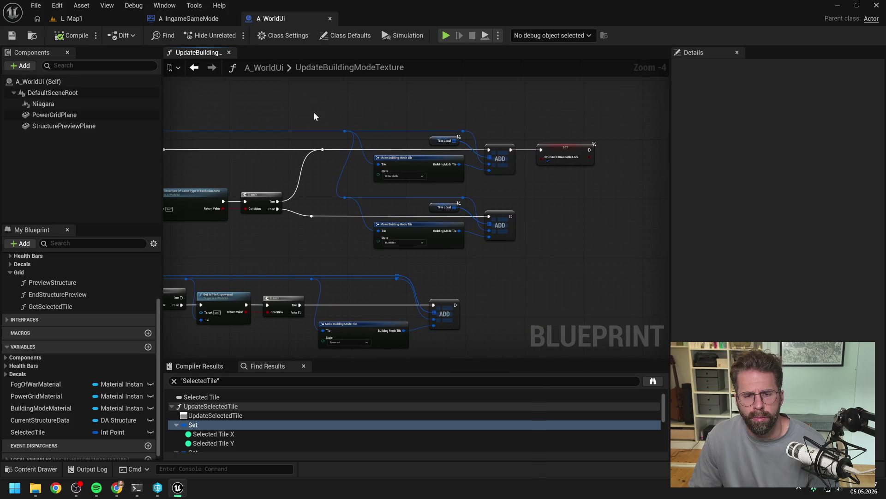
mouse_move(289, 115)
mouse_down()
mouse_move(301, 111)
mouse_move(446, 159)
mouse_move(430, 165)
mouse_move(600, 165)
mouse_move(518, 187)
mouse_move(431, 139)
mouse_up()
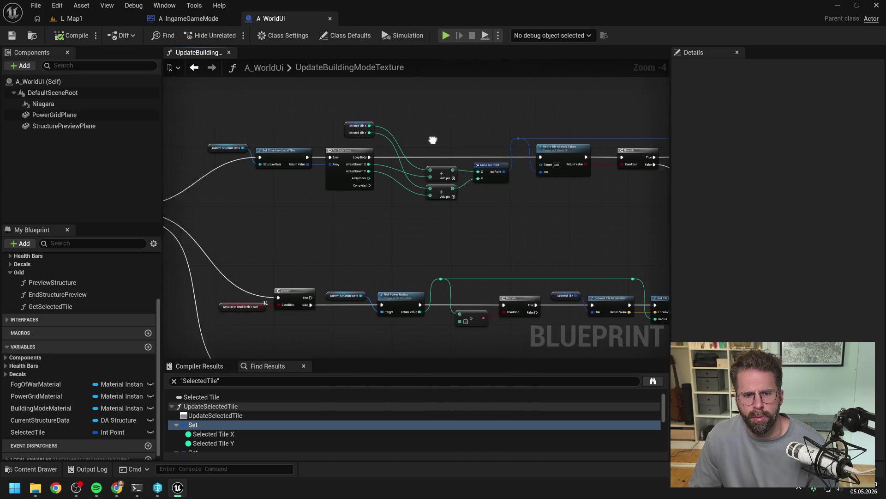
click(194, 20)
drag(450, 167, 351, 167)
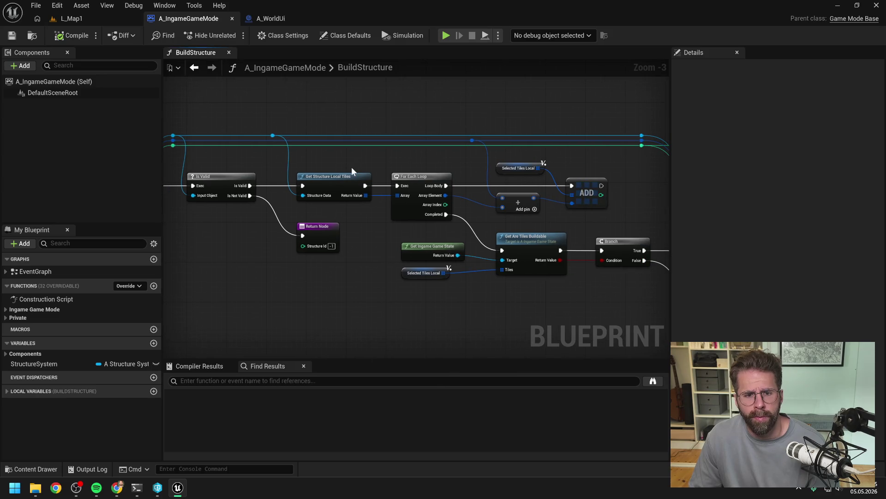
drag(411, 166, 425, 179)
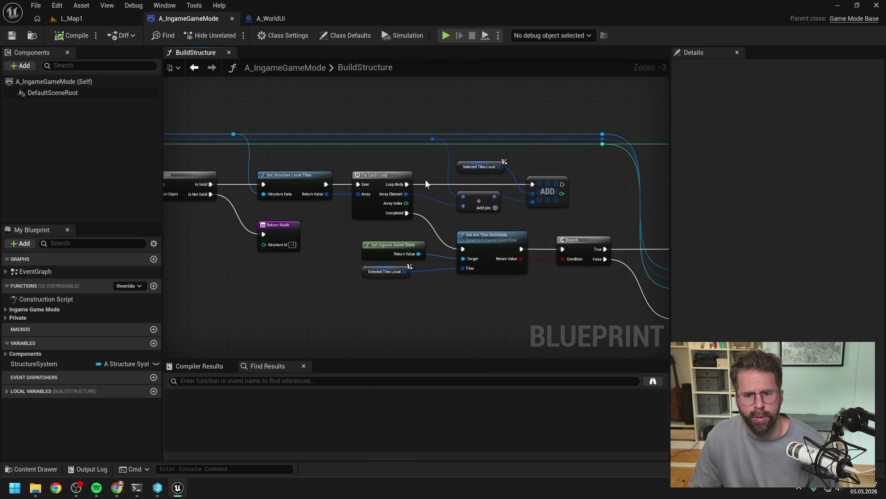
mouse_move(499, 184)
mouse_down()
mouse_move(489, 168)
mouse_move(505, 165)
mouse_up()
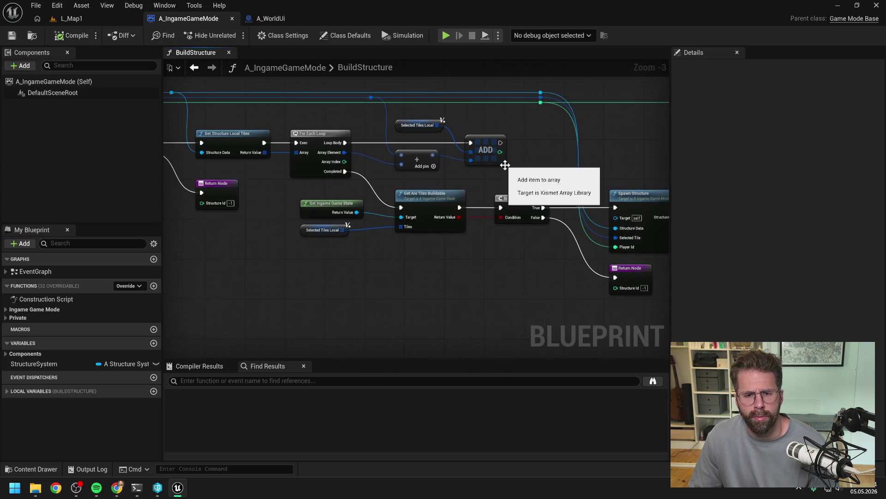
drag(484, 256, 405, 248)
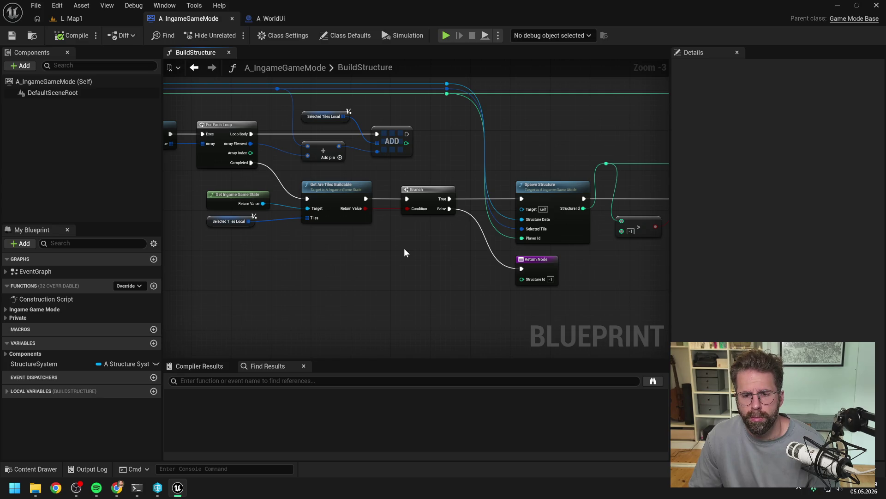
click(329, 186)
click(370, 240)
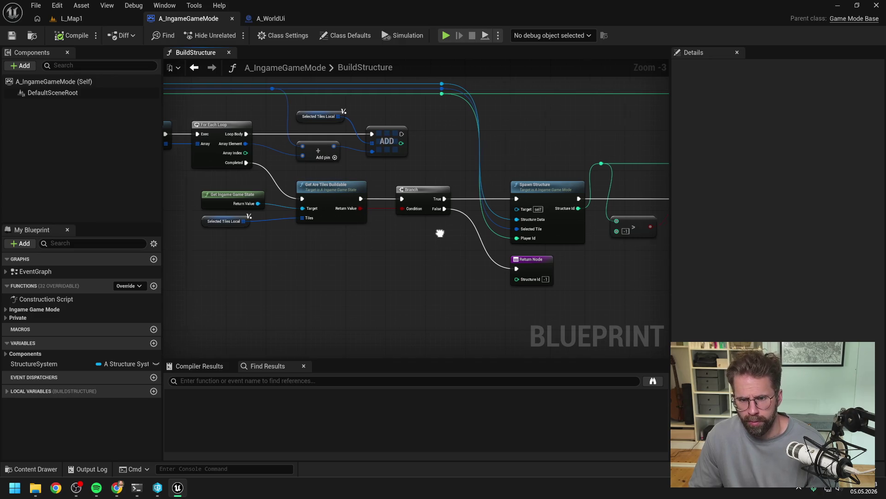
drag(370, 240, 308, 240)
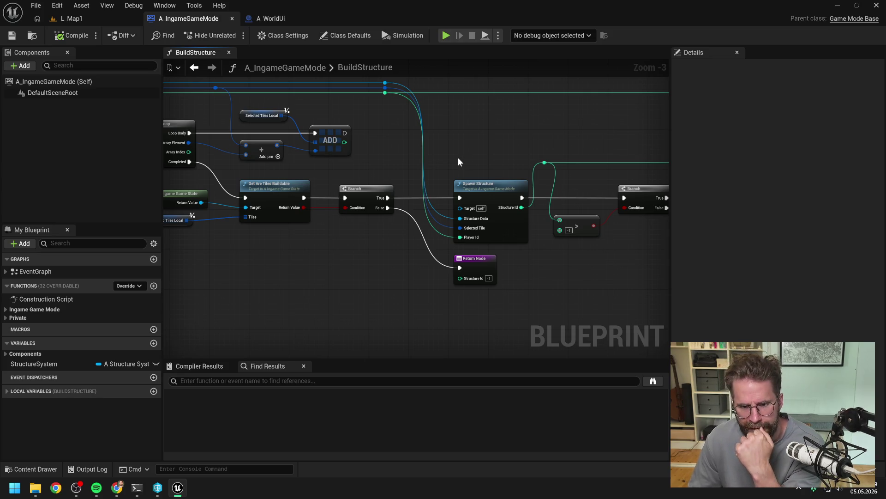
mouse_move(459, 161)
mouse_down()
mouse_move(395, 143)
mouse_move(508, 134)
mouse_move(534, 153)
mouse_up()
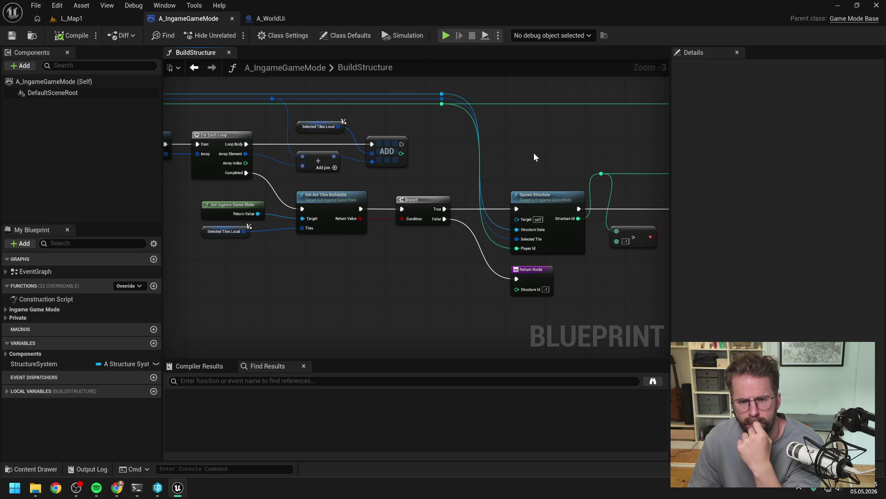
double_click(531, 203)
scroll(400, 219, up, 1)
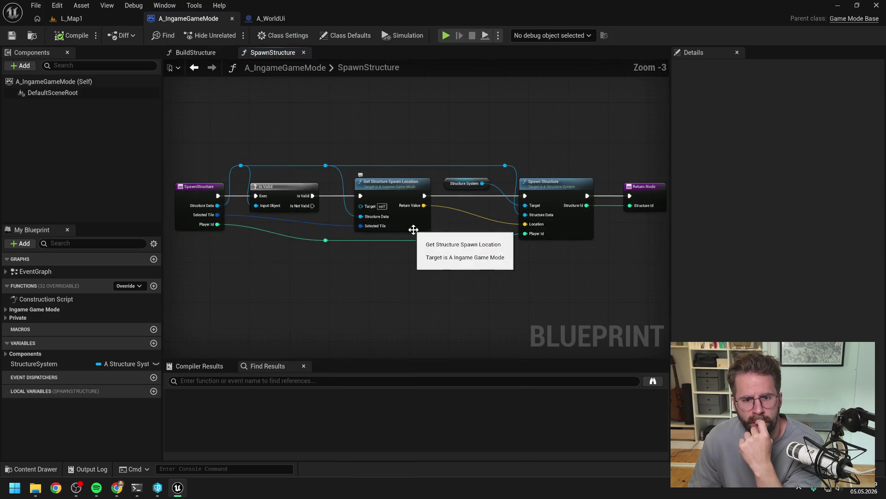
drag(454, 237, 429, 221)
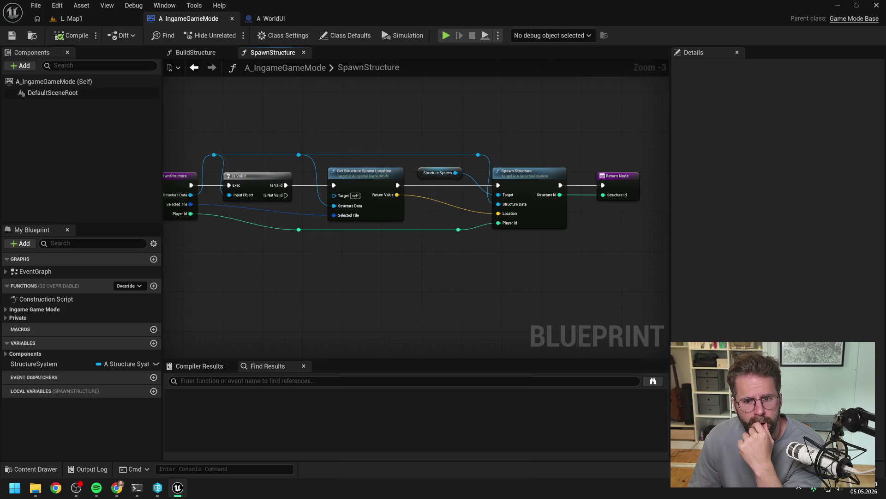
drag(429, 219, 491, 215)
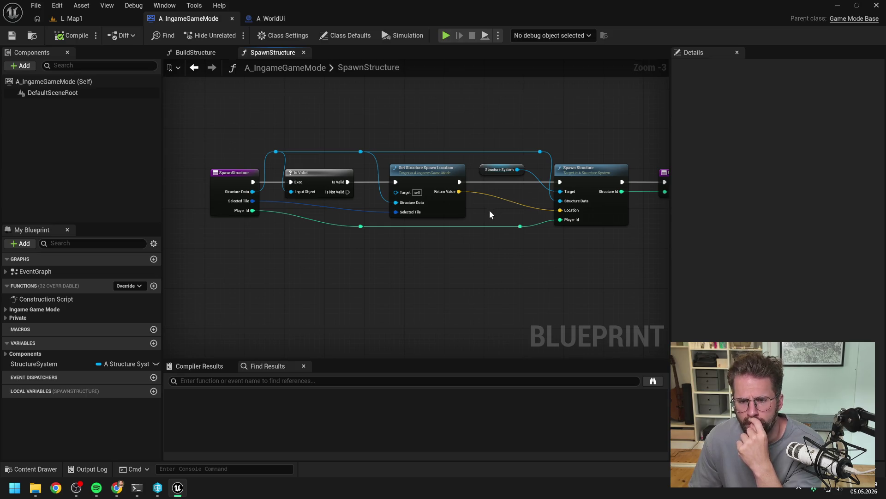
drag(490, 214, 459, 216)
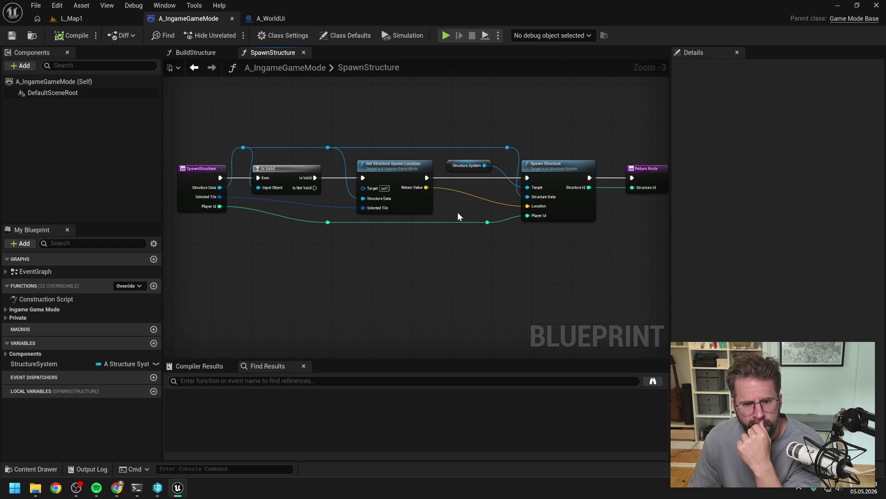
drag(458, 213, 492, 215)
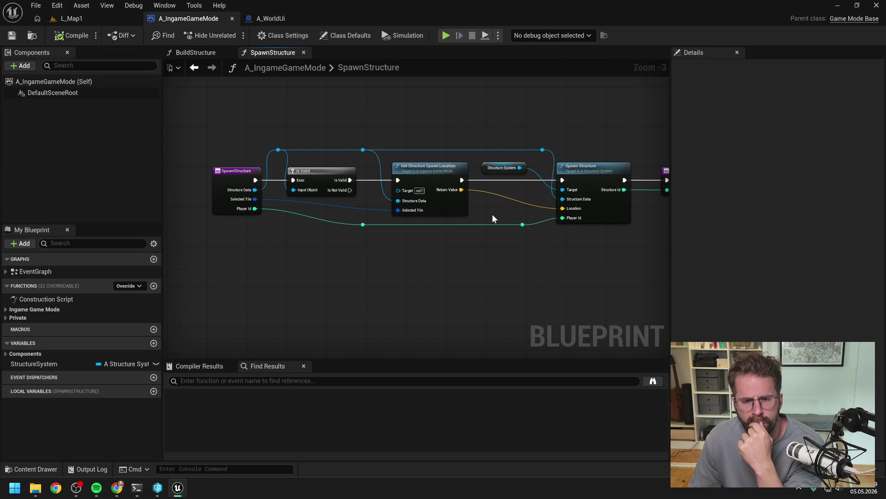
double_click(421, 177)
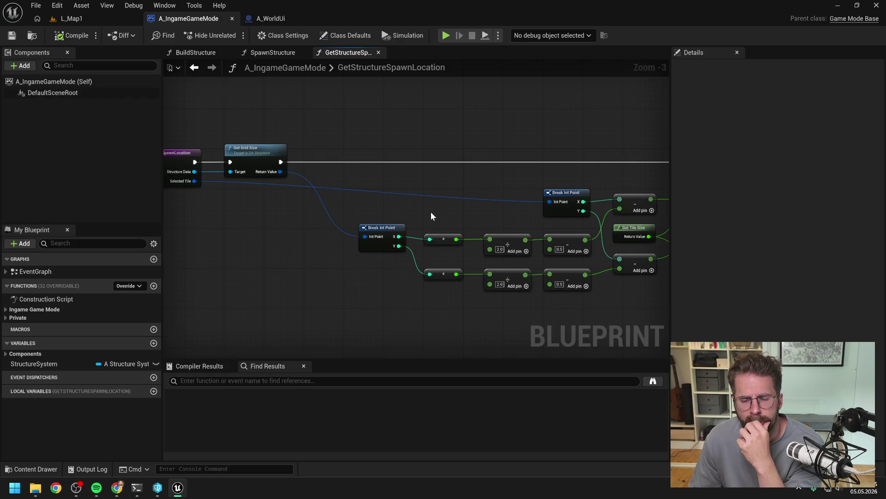
scroll(431, 211, down, 1)
drag(476, 216, 402, 206)
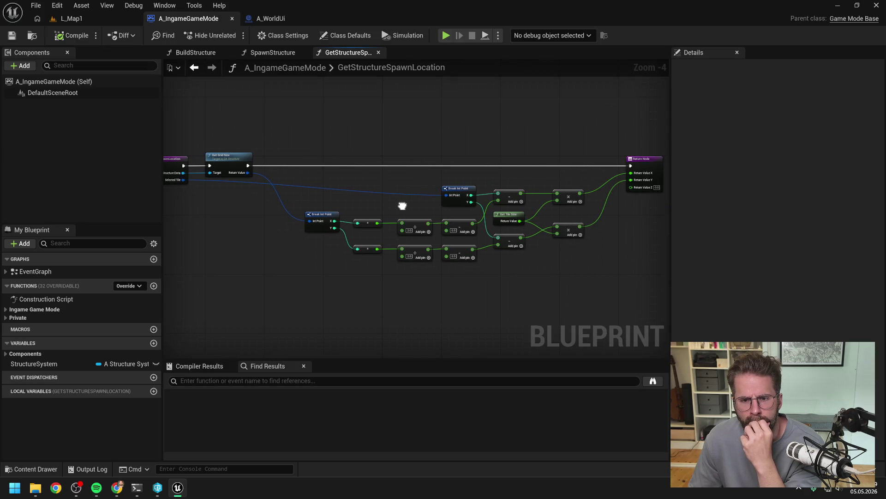
drag(402, 206, 458, 208)
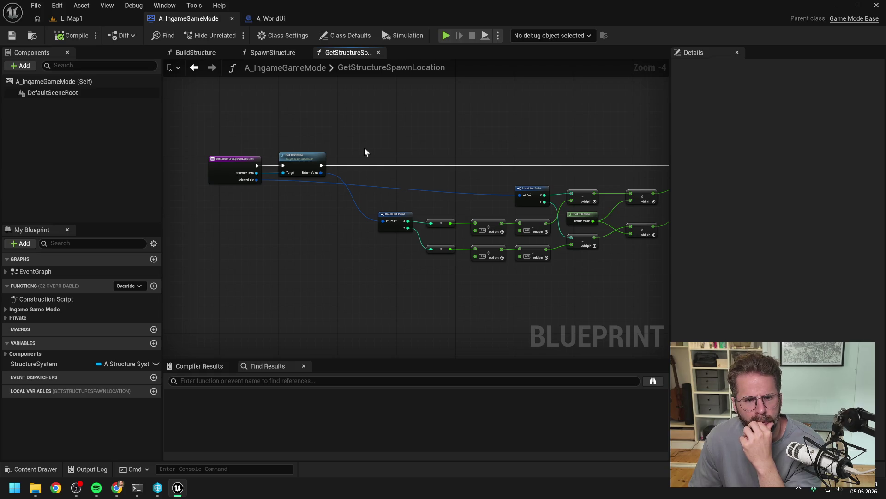
drag(423, 133, 342, 123)
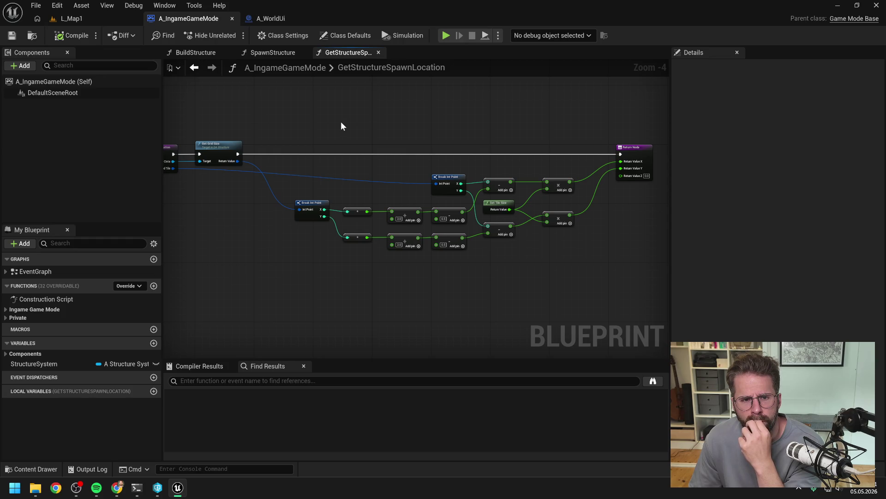
click(267, 52)
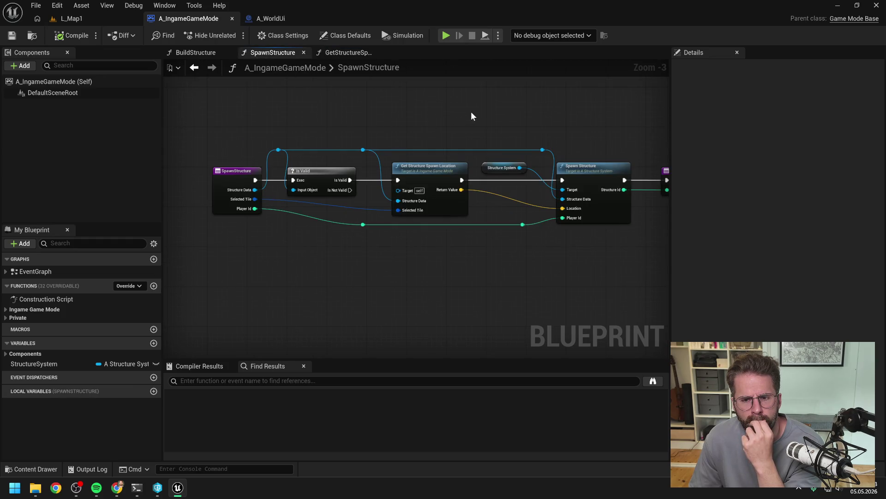
Open A_StructureSystem's SpawnStructure and review its Is Valid, Get New Structure Id and ADD nodes.
double_click(524, 171)
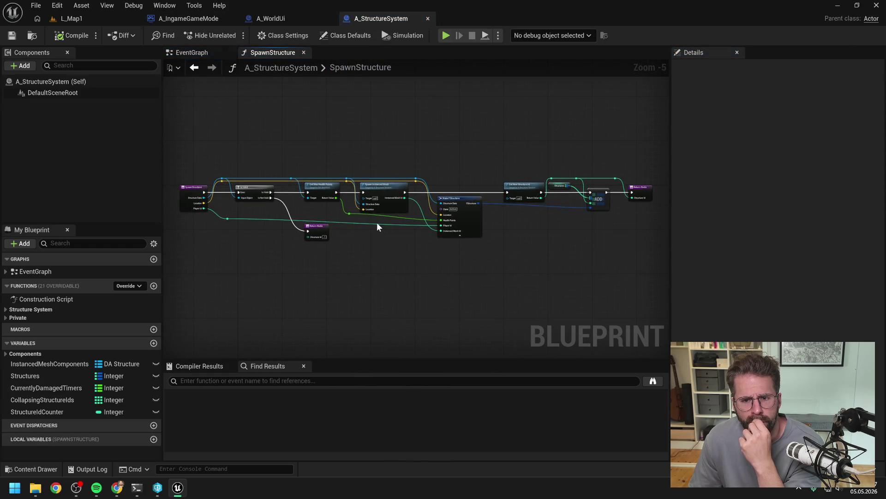
scroll(366, 225, up, 1)
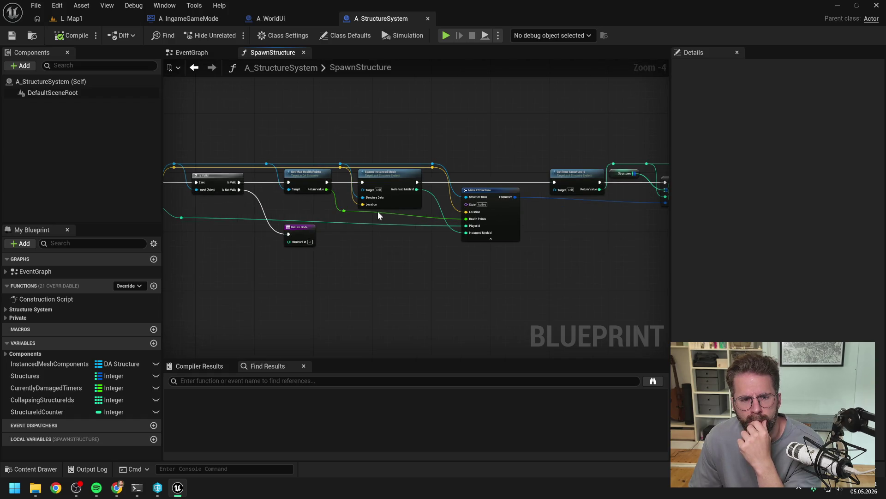
mouse_move(517, 147)
mouse_down()
mouse_move(458, 151)
mouse_move(528, 133)
mouse_up()
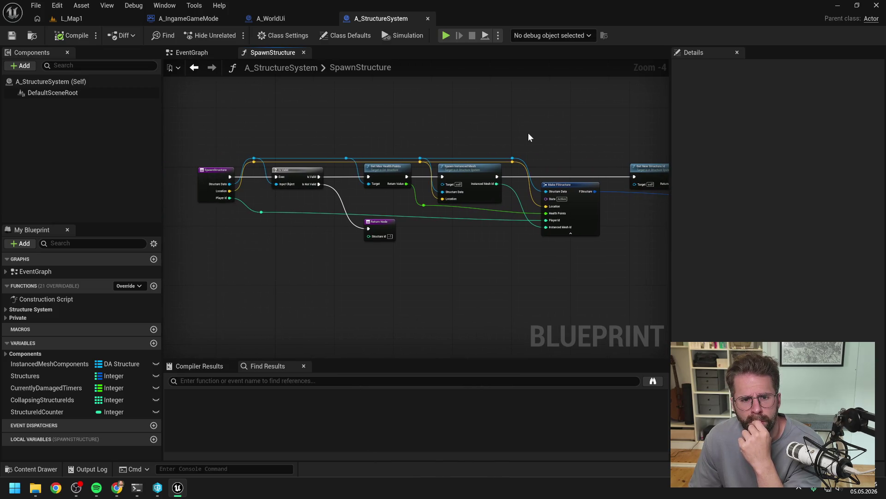
scroll(510, 138, up, 1)
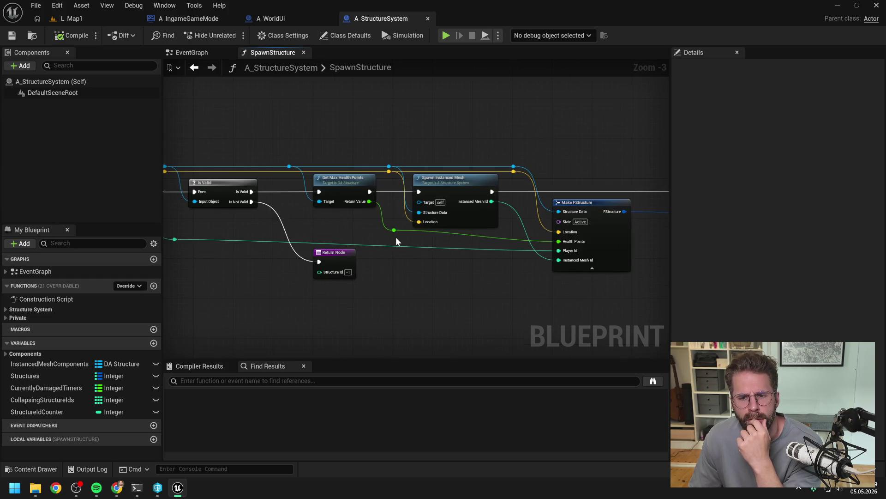
drag(485, 174, 445, 144)
scroll(445, 145, down, 1)
drag(513, 146, 377, 150)
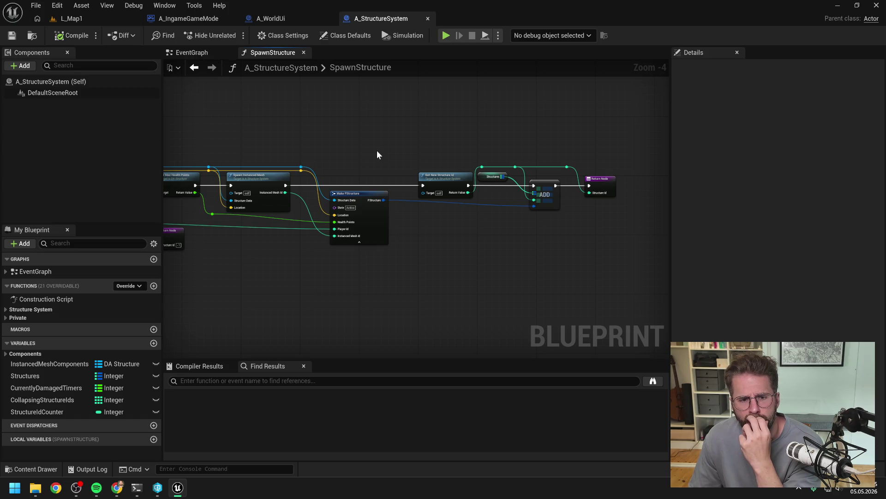
mouse_move(377, 150)
mouse_down()
mouse_move(486, 144)
mouse_move(439, 134)
mouse_move(465, 139)
mouse_up()
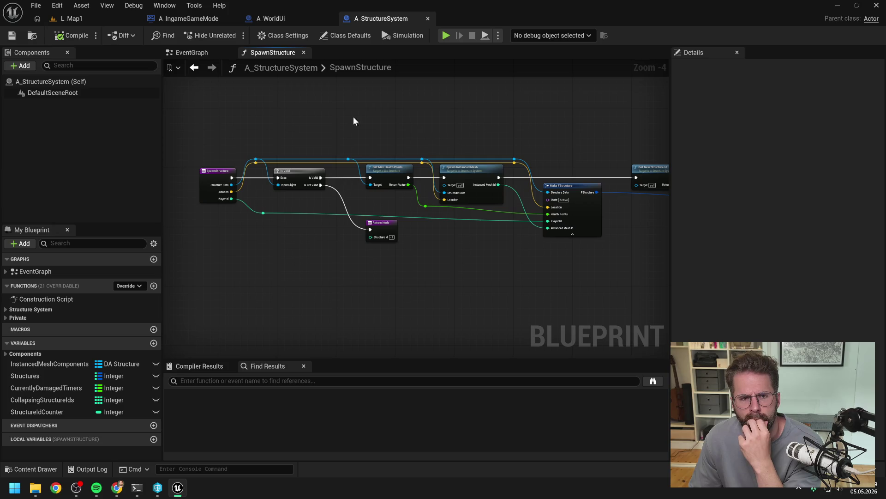
click(288, 18)
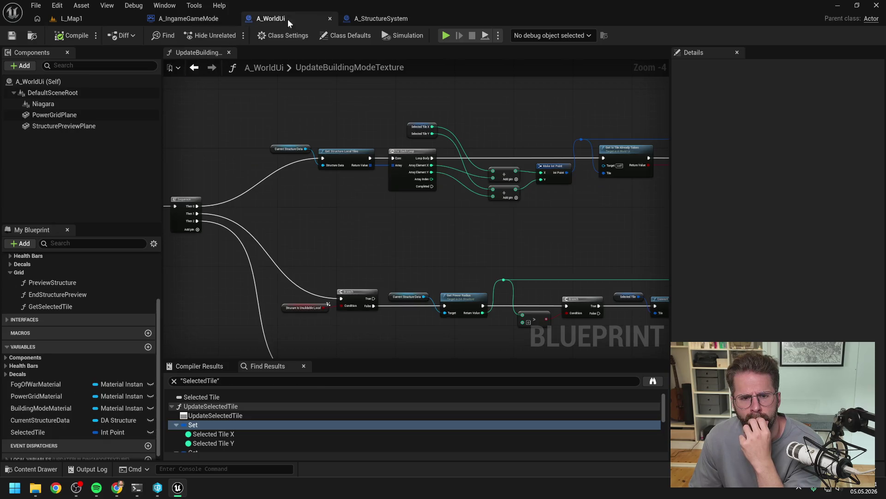
Add a Convert Tile to Location node on Selected Tile and wire it into Spawn Structure's exec and Location.
click(382, 18)
click(192, 18)
drag(328, 116, 412, 124)
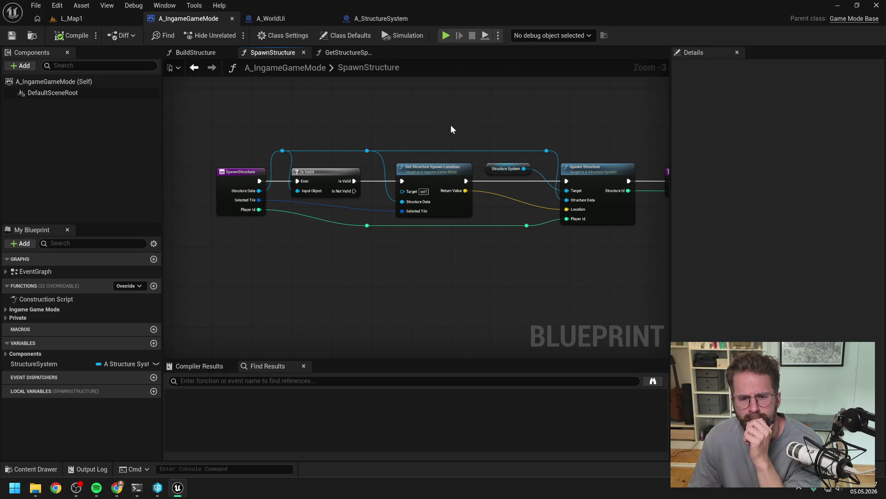
drag(259, 200, 433, 275)
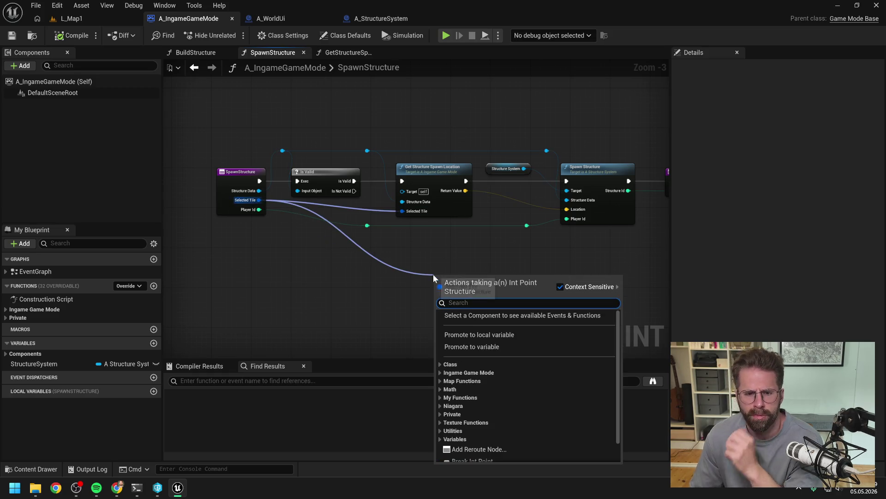
text(convertil)
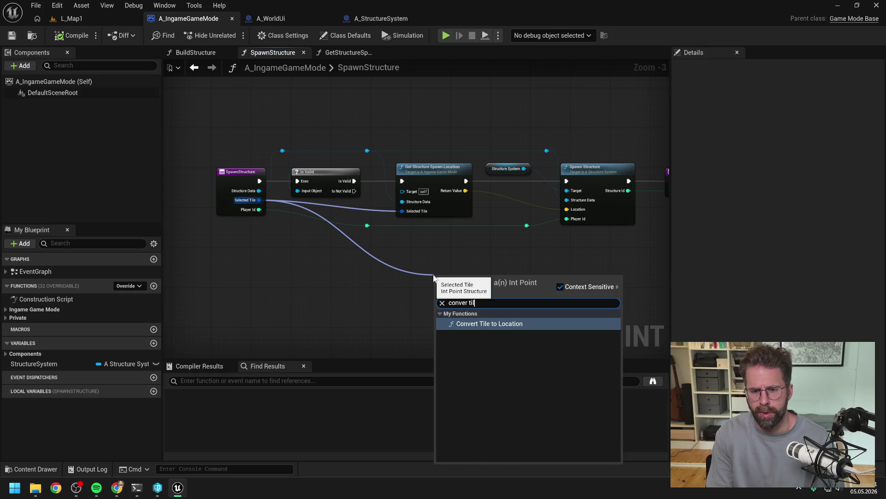
click(459, 321)
mouse_move(355, 183)
mouse_down()
mouse_move(437, 285)
mouse_move(566, 181)
mouse_up()
drag(488, 296, 566, 209)
click(187, 89)
Compile the game mode blueprint and start playing L_Map1.
click(72, 37)
click(439, 348)
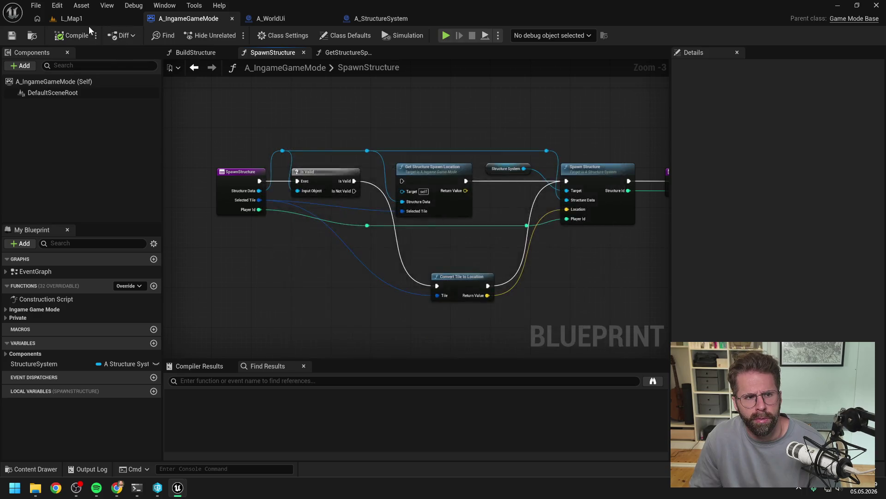
click(87, 19)
click(230, 35)
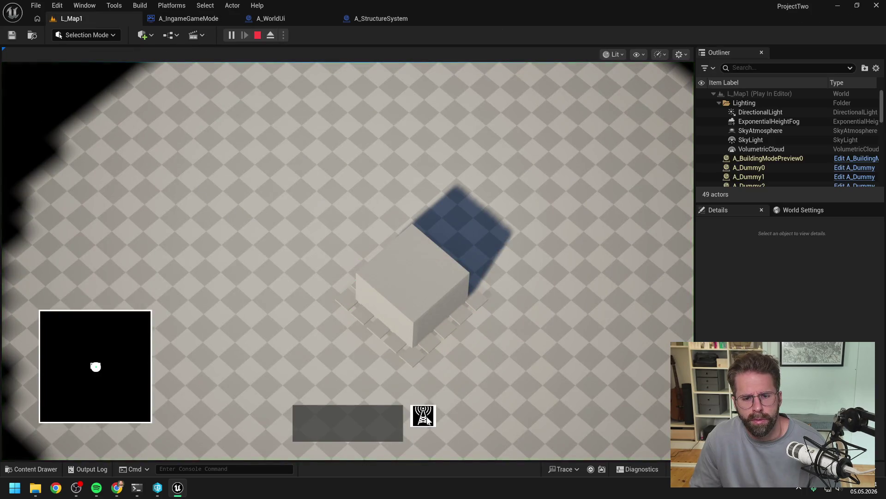
Toggle building mode on and off in-game, pan the camera beside the cube, and stop playing.
click(424, 416)
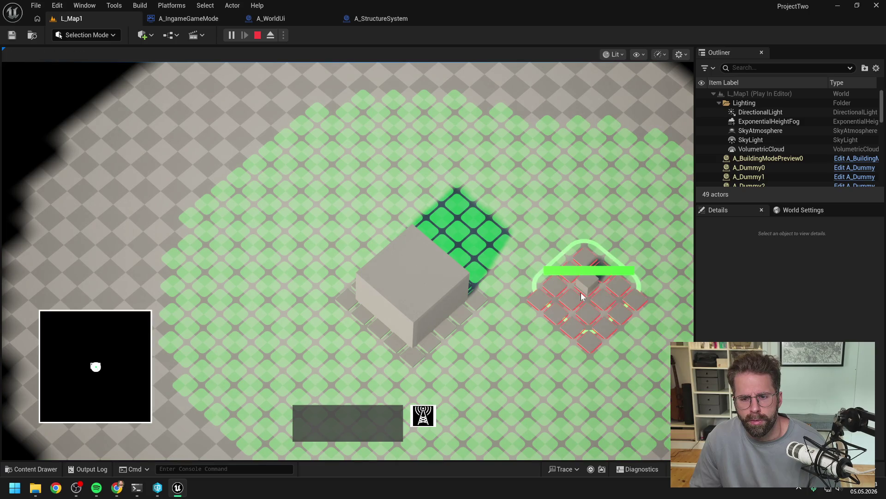
key(Escape)
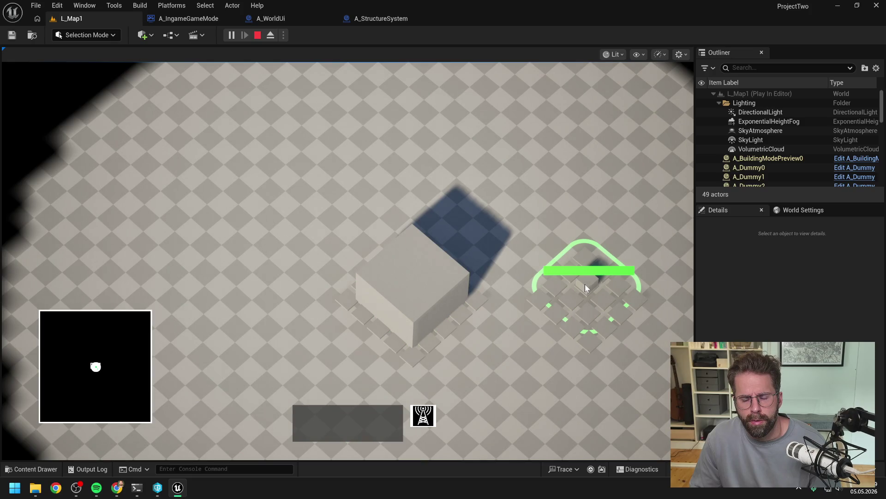
drag(585, 284, 414, 281)
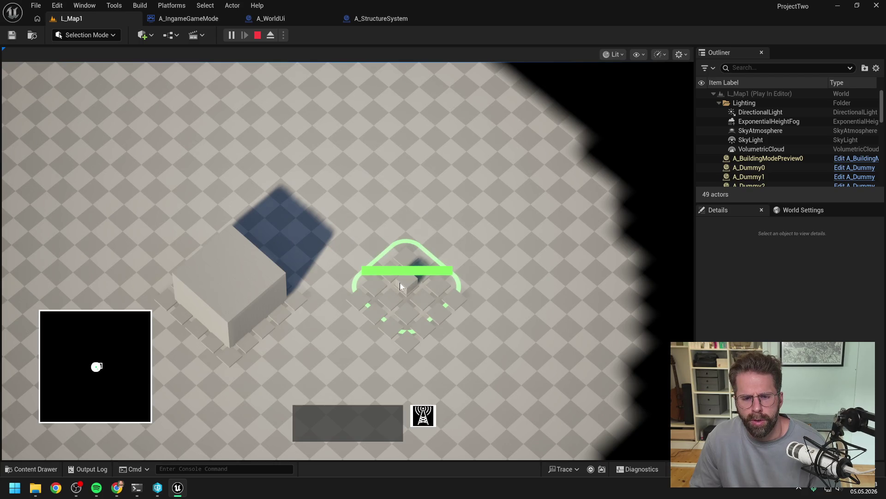
key(Escape)
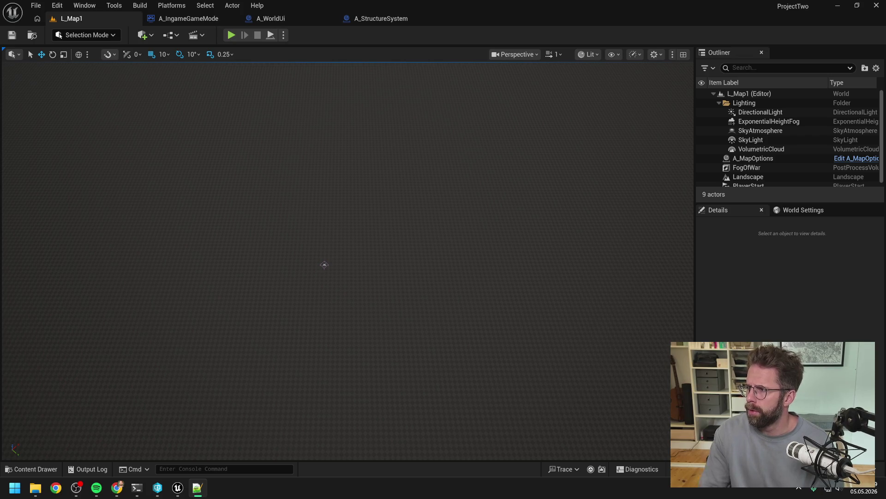
Delete the unused GetStructureSpawnLocation function from the game mode blueprint.
click(273, 18)
click(368, 17)
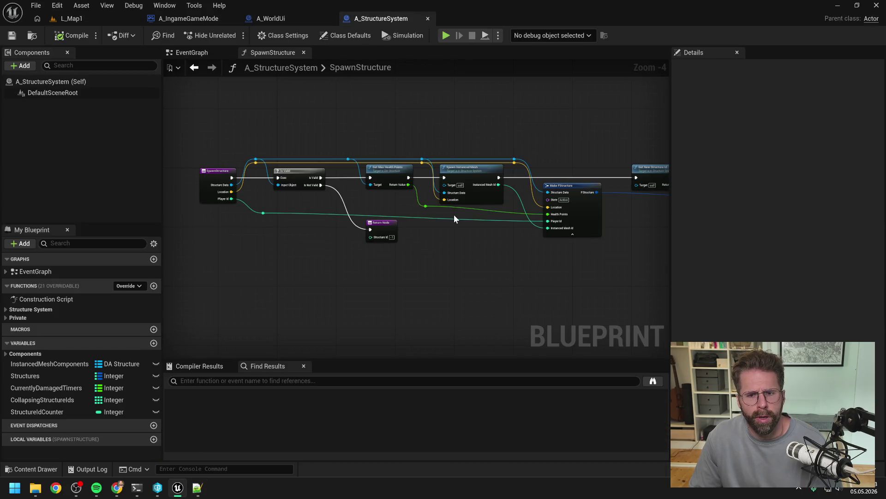
click(261, 19)
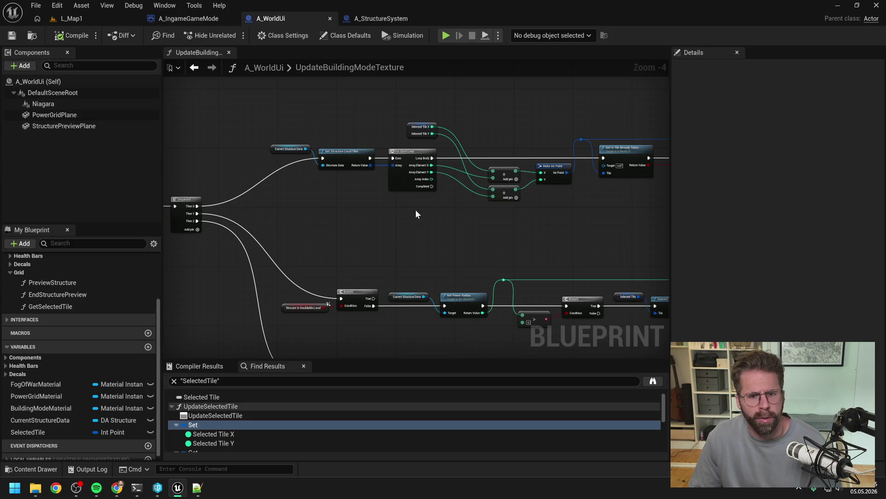
click(193, 19)
click(425, 181)
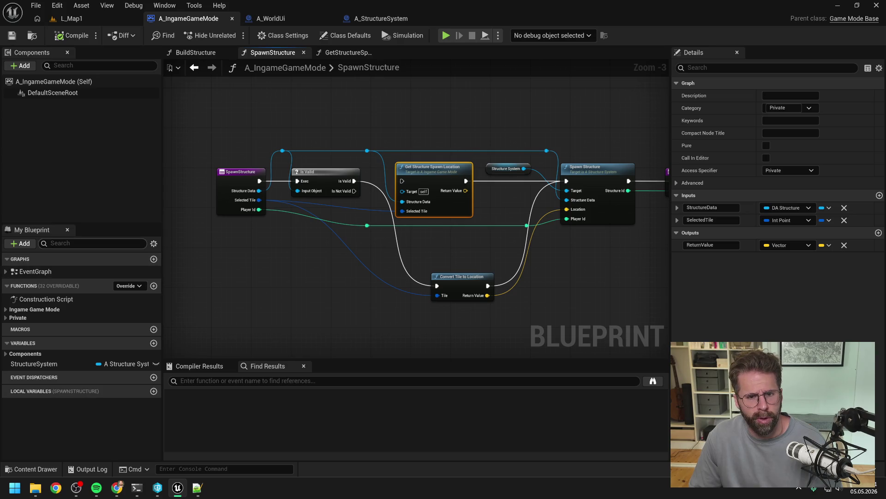
click(93, 244)
text(get struc)
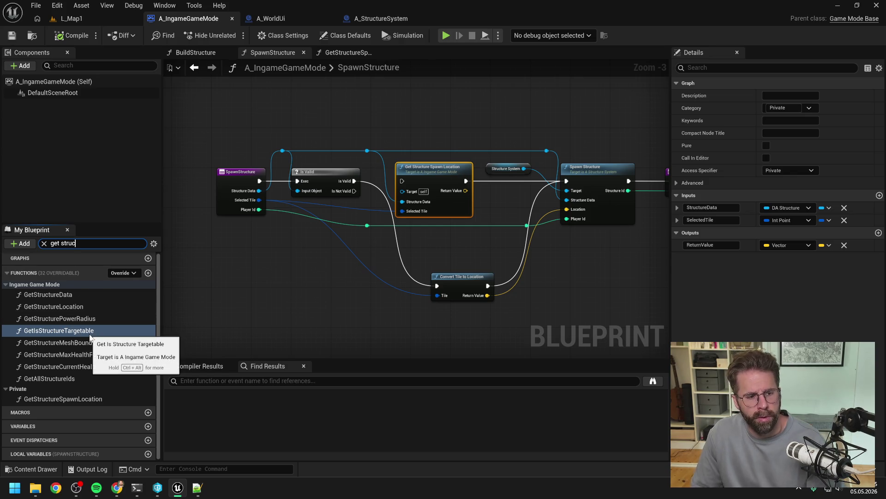
click(75, 398)
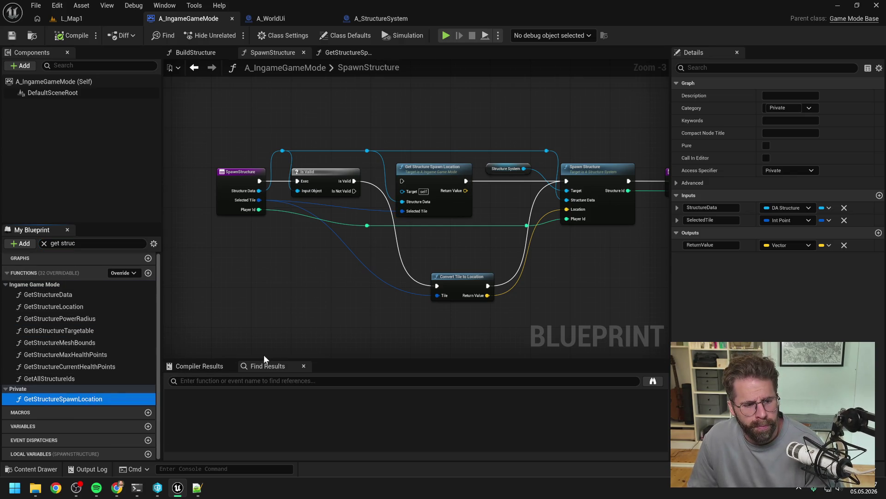
key(Delete)
click(518, 262)
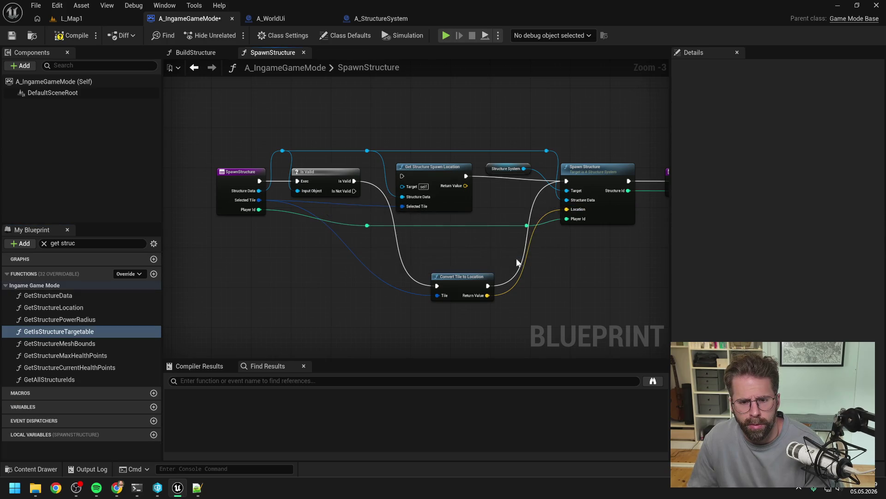
Remove the Get Structure Spawn Location node and move Convert Tile to Location into the exec flow.
click(446, 198)
key(Delete)
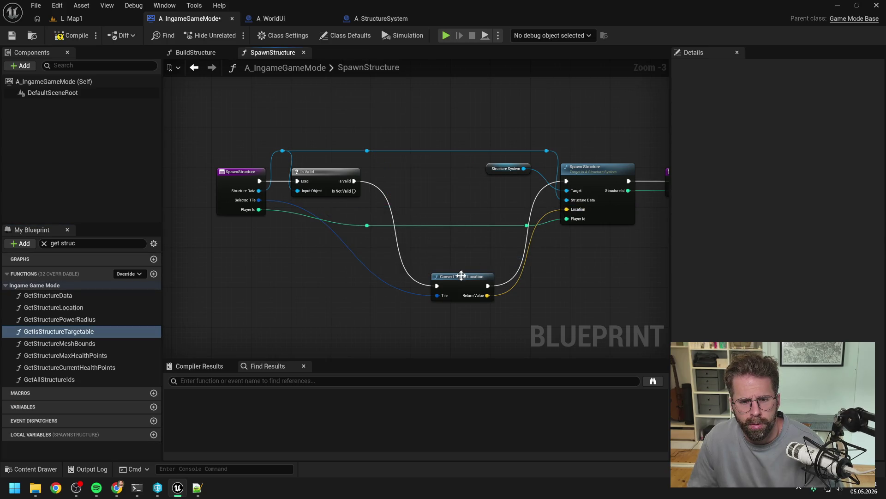
drag(462, 278, 425, 176)
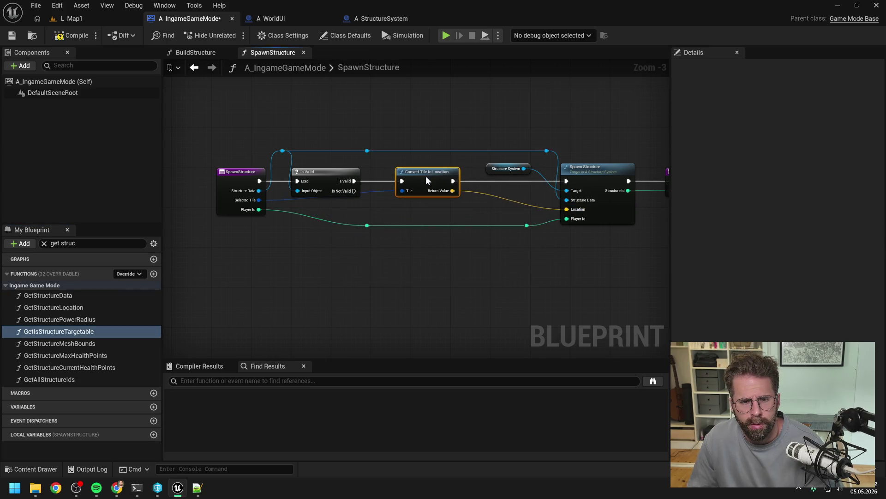
double_click(378, 190)
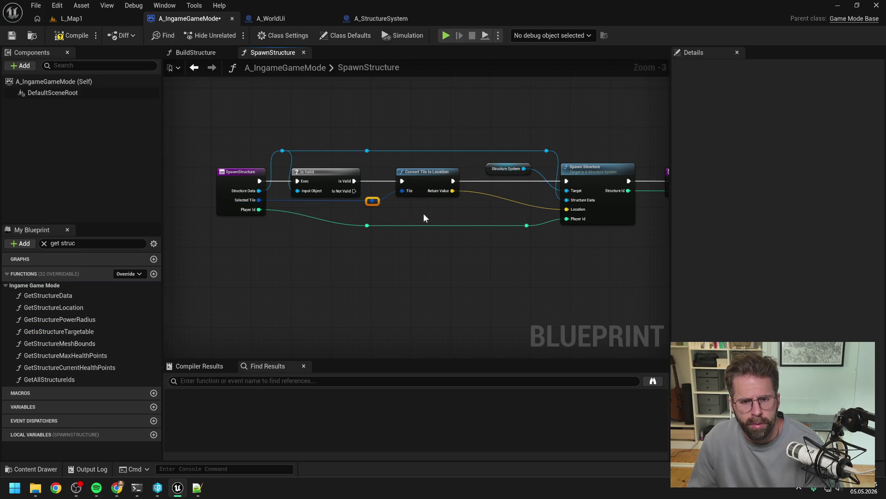
drag(423, 214, 358, 214)
key(Delete)
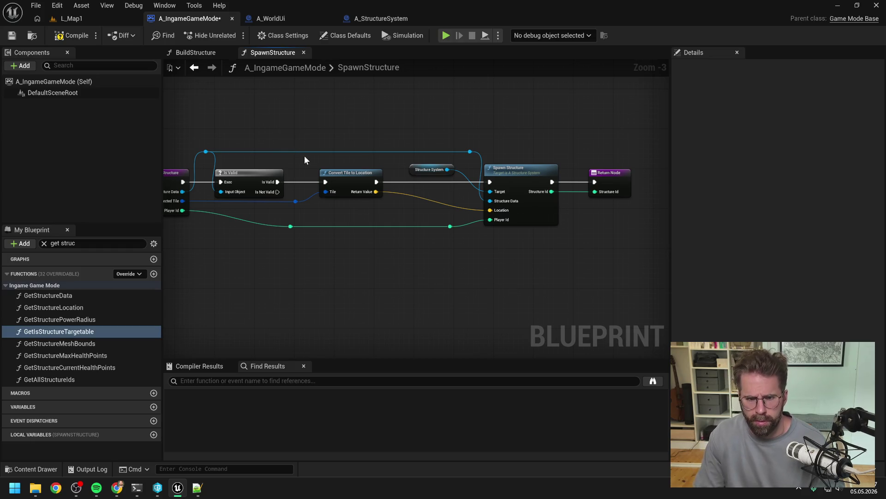
Compile the game mode blueprint and start playing the level.
click(74, 35)
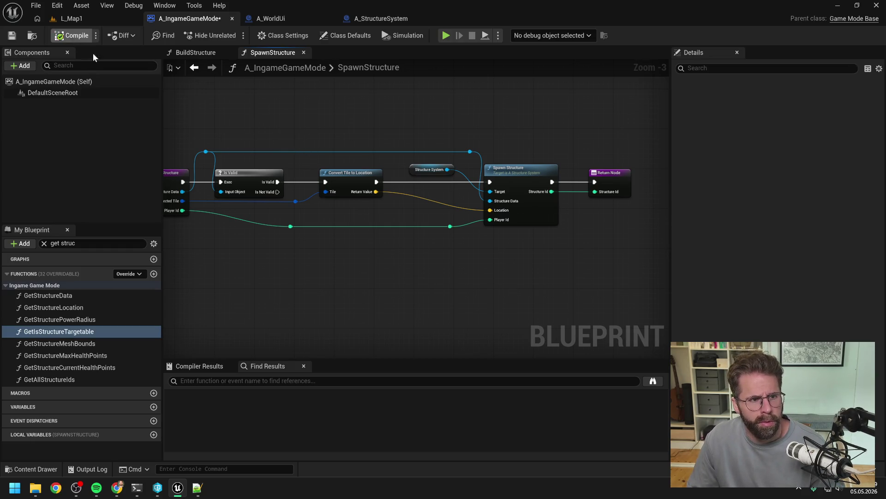
drag(330, 133, 373, 127)
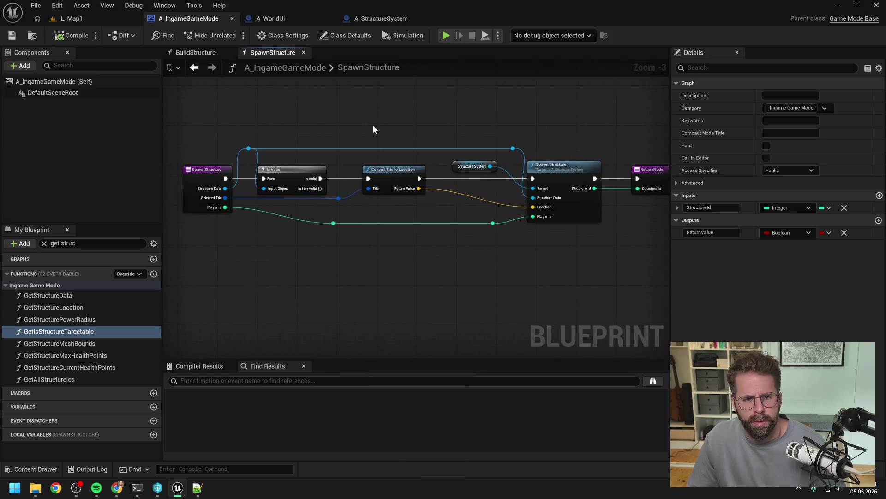
click(338, 199)
click(225, 184)
click(346, 113)
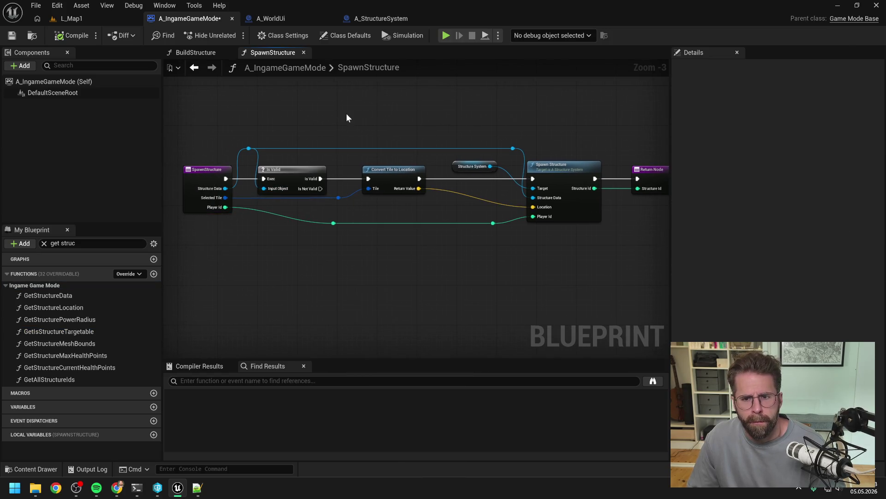
click(446, 36)
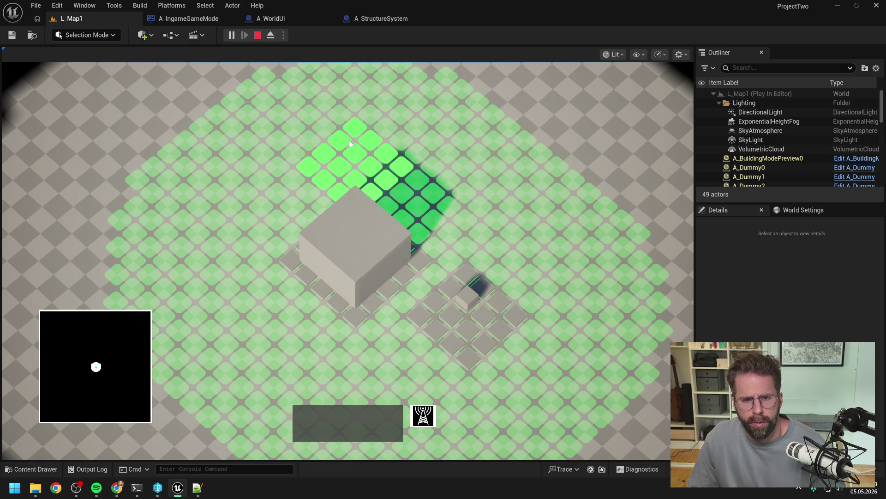
Place two structures on the tile grid, exit building mode with B, and stop the game.
click(337, 106)
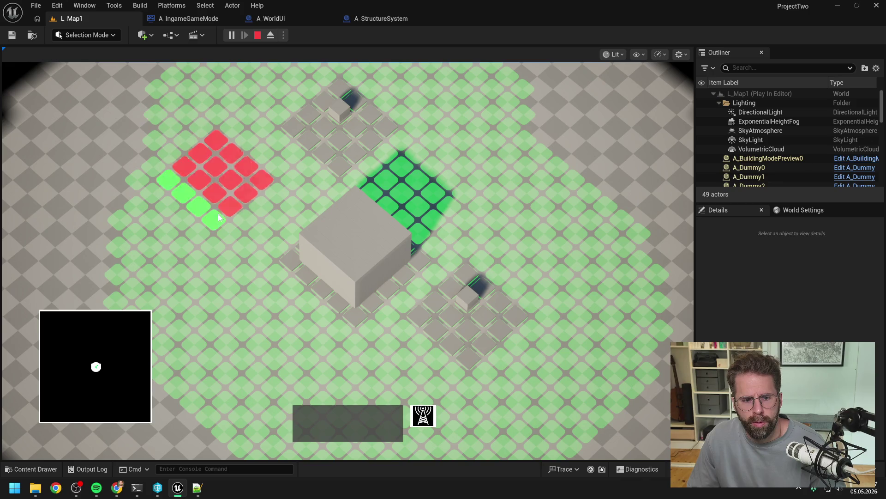
click(209, 331)
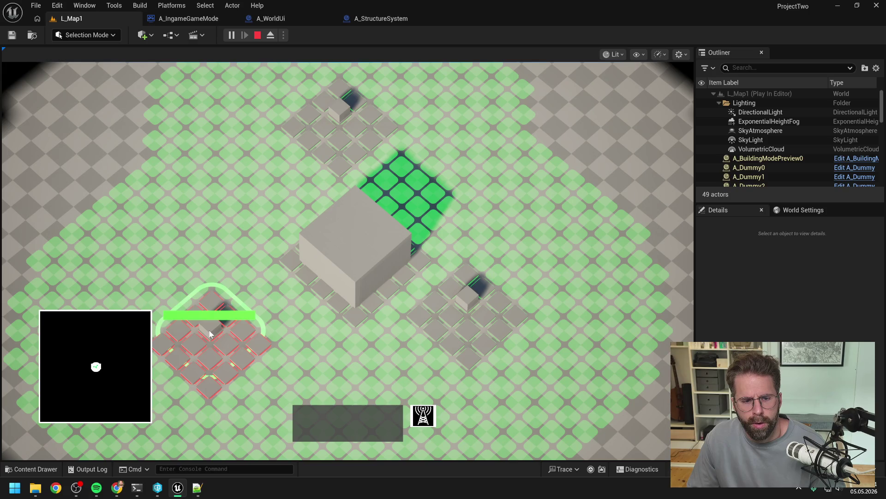
key(b)
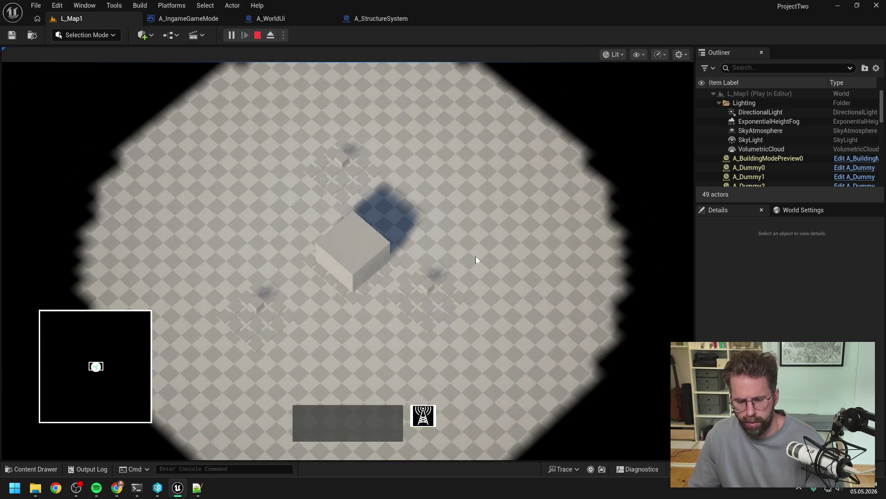
key(Escape)
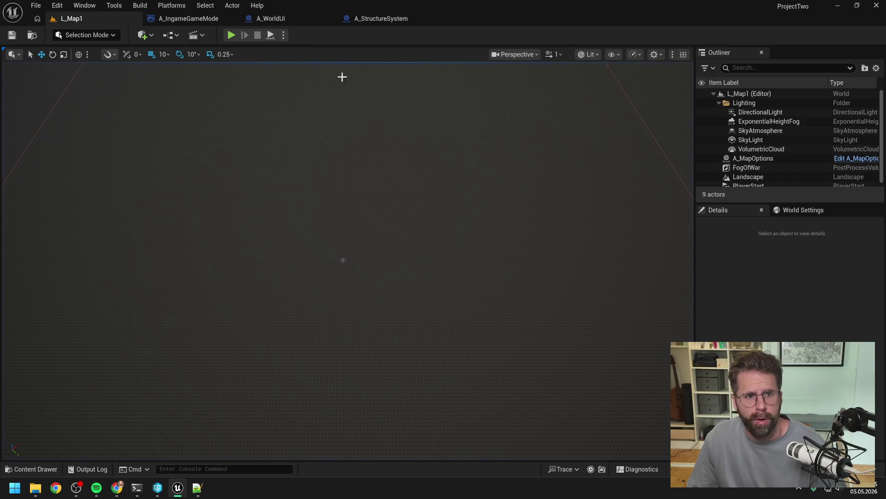
Search the content browser for 'gene' and open the PowerGrid Generator Structure data asset.
key(ctrl+space)
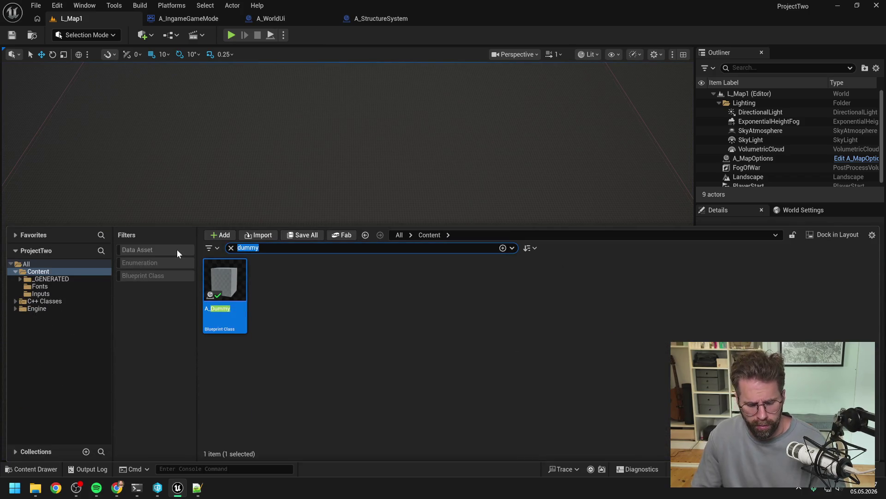
key(BackSpace)
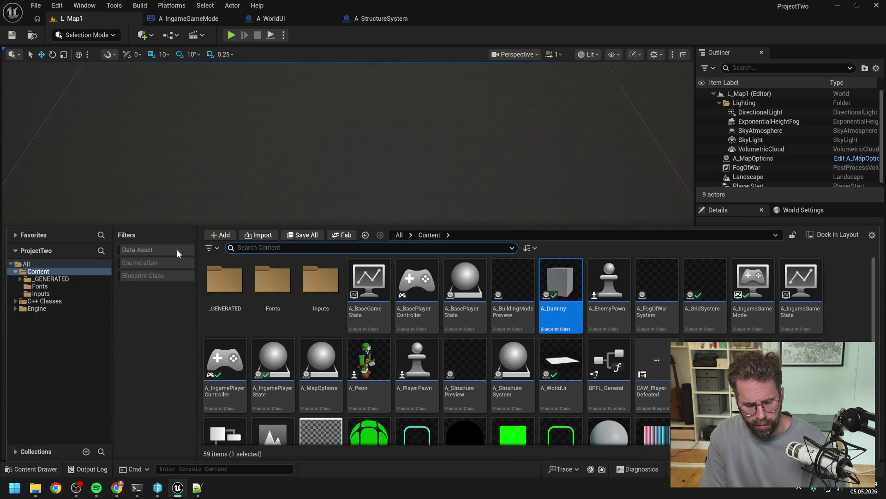
text(gene)
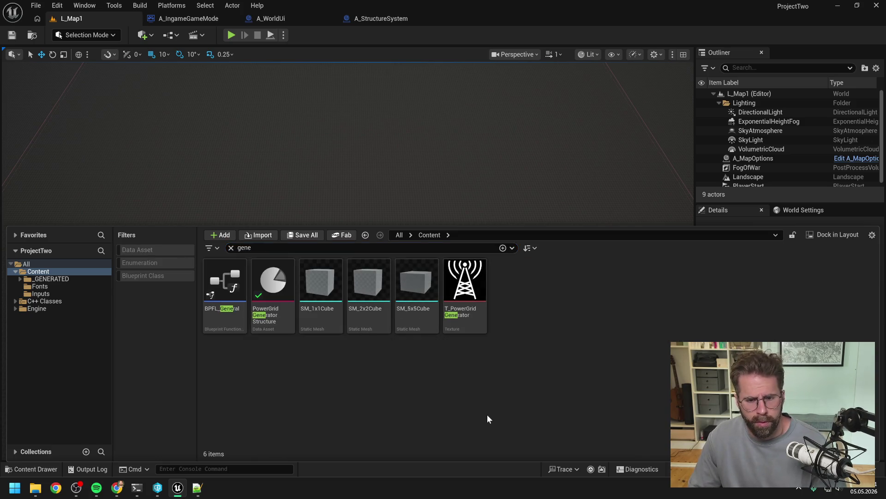
double_click(273, 283)
Set the Grid Size X and Y values both to 1.
click(389, 158)
text(1)
key(Tab)
text(1)
key(Return)
Save the data asset, go back to the running L_Map1 level and enter build mode.
click(12, 35)
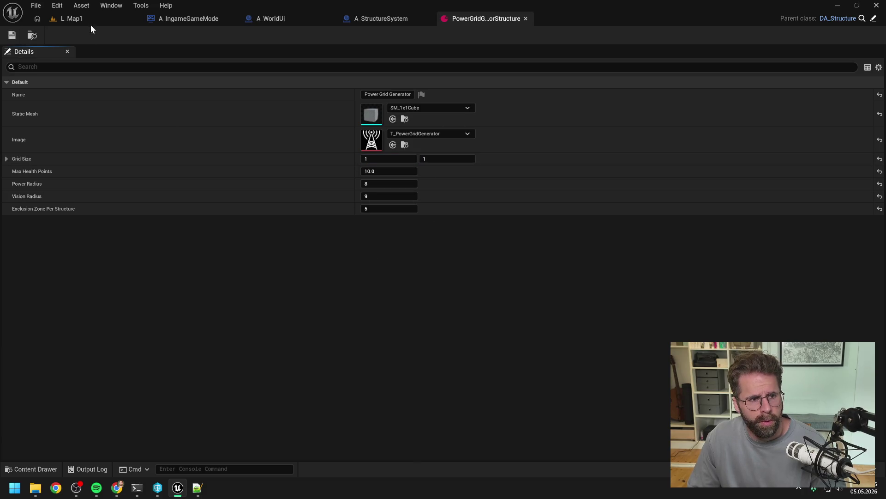
click(88, 20)
key(b)
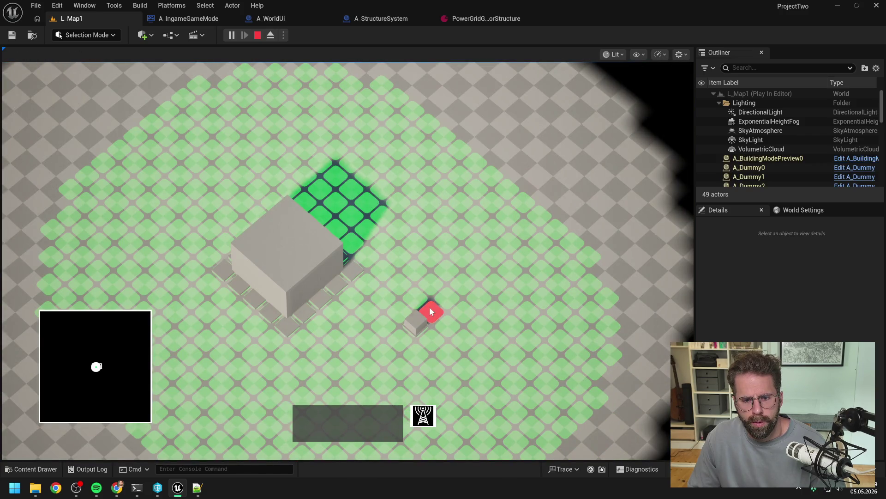
Place two 1-tile power grid generators on the grid, leave build mode and stop the play session.
click(507, 246)
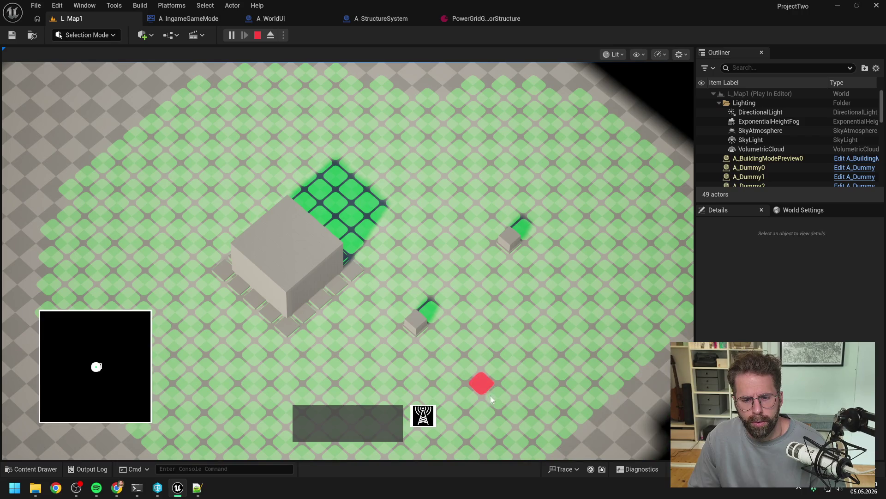
click(516, 414)
key(b)
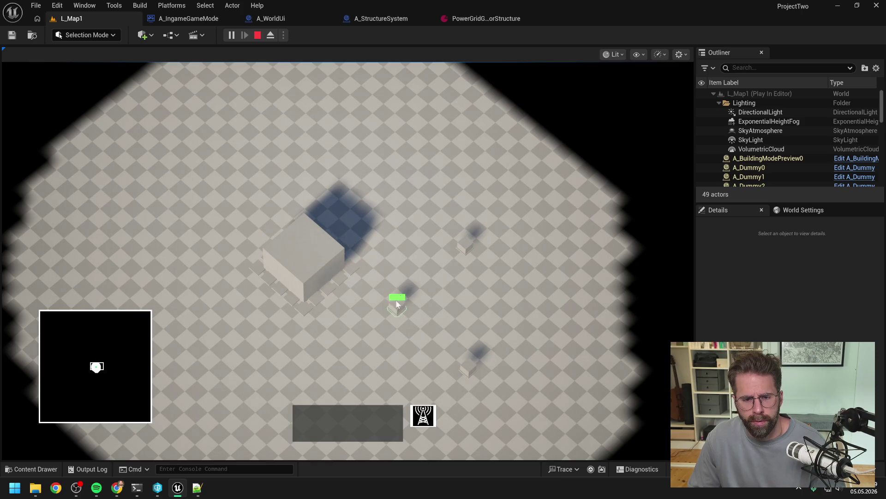
key(Escape)
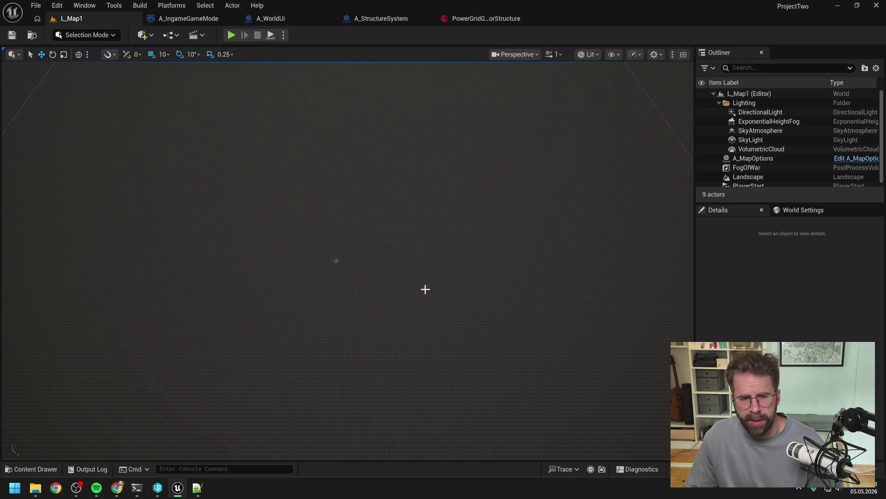
Look over the generator data asset, then pan A_StructureSystem's SpawnStructure graph to its Return node.
click(484, 20)
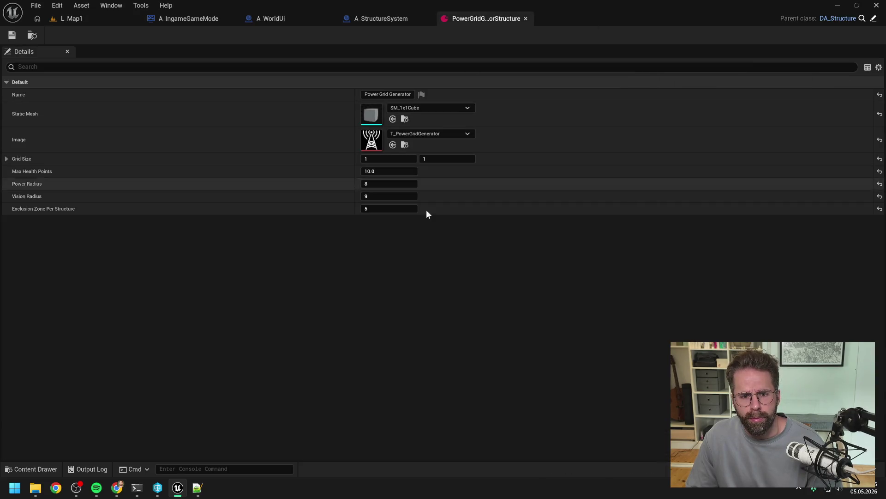
click(374, 19)
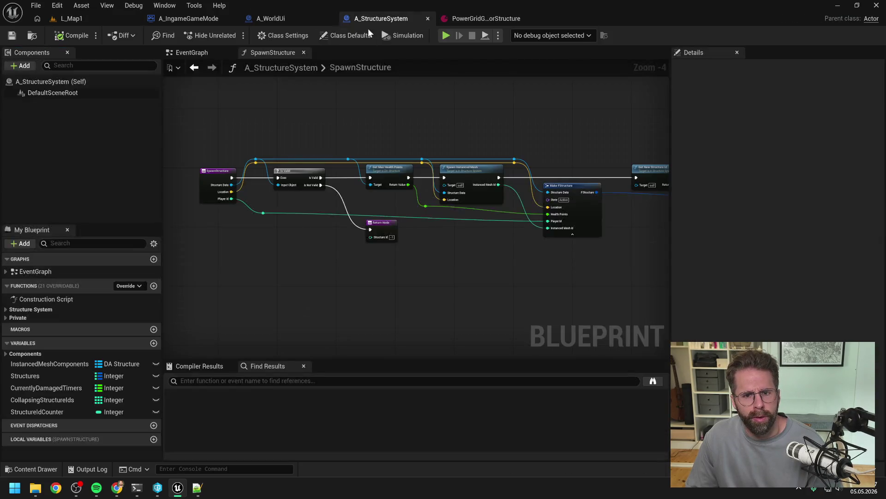
drag(419, 131, 329, 123)
drag(433, 133, 317, 138)
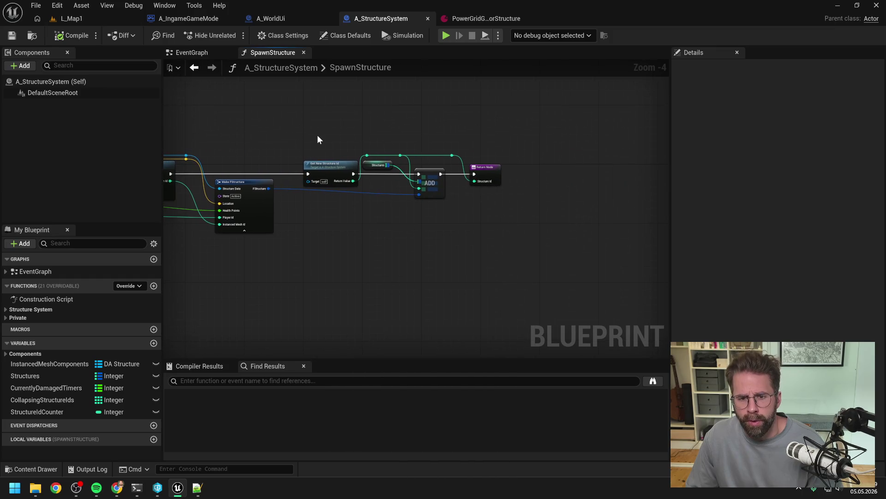
Review the A_WorldUi and A_IngameGameMode blueprints, return to the middle of SpawnStructure, and bring up the content browser.
click(274, 18)
scroll(375, 115, down, 3)
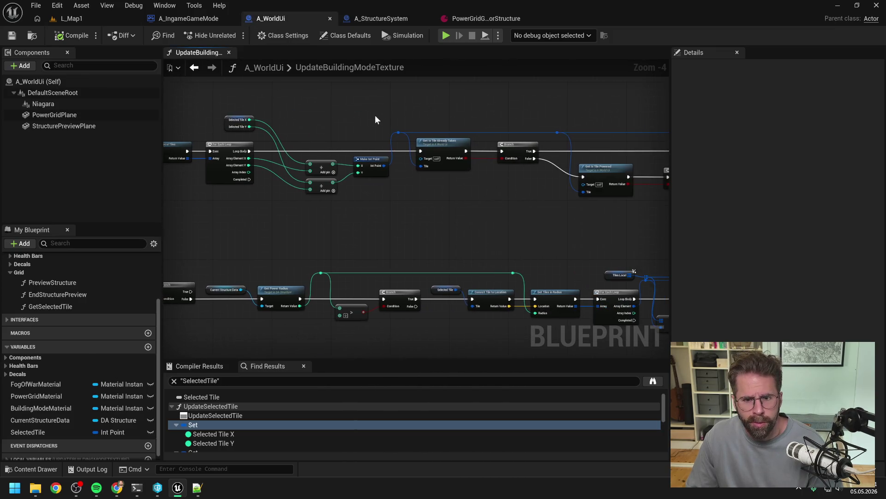
click(195, 19)
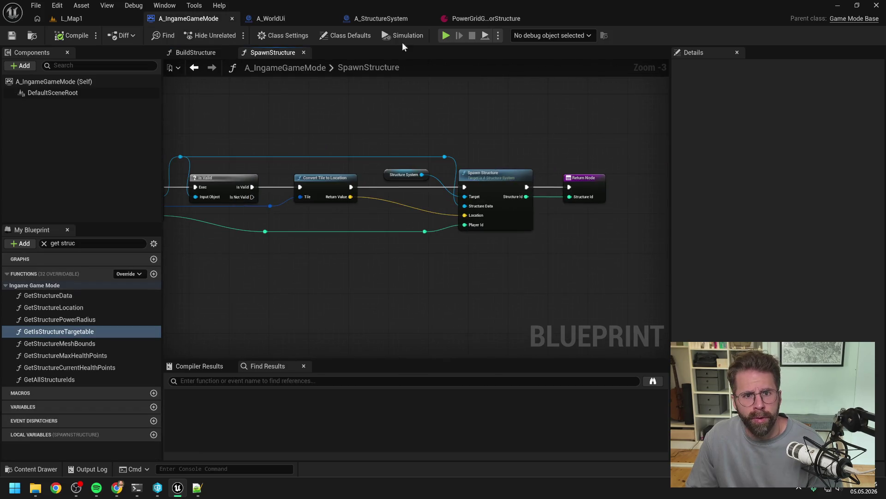
click(381, 19)
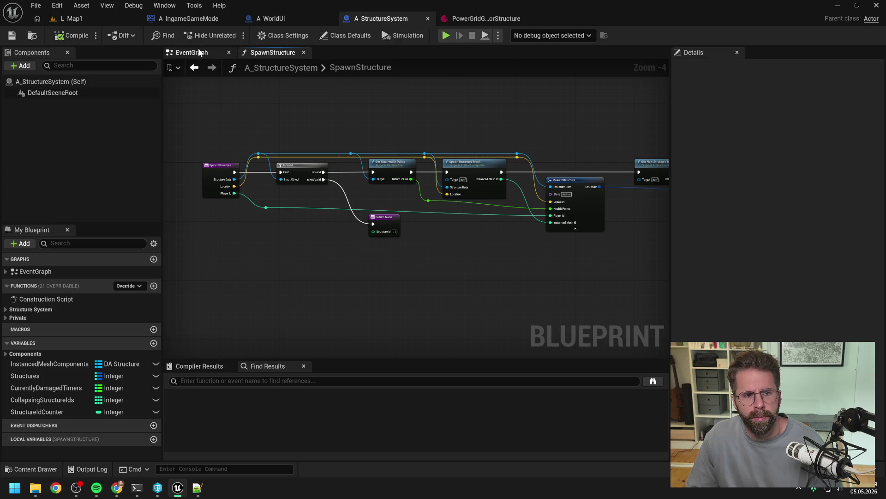
drag(453, 113, 377, 109)
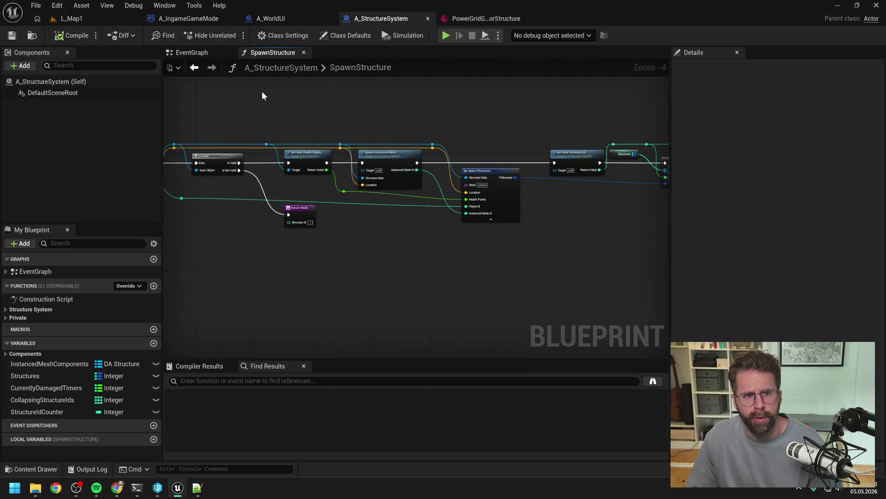
key(ctrl+space)
Search 'grid system', open A_GridSystem at its Debug section, then compile and save it.
text(grid system)
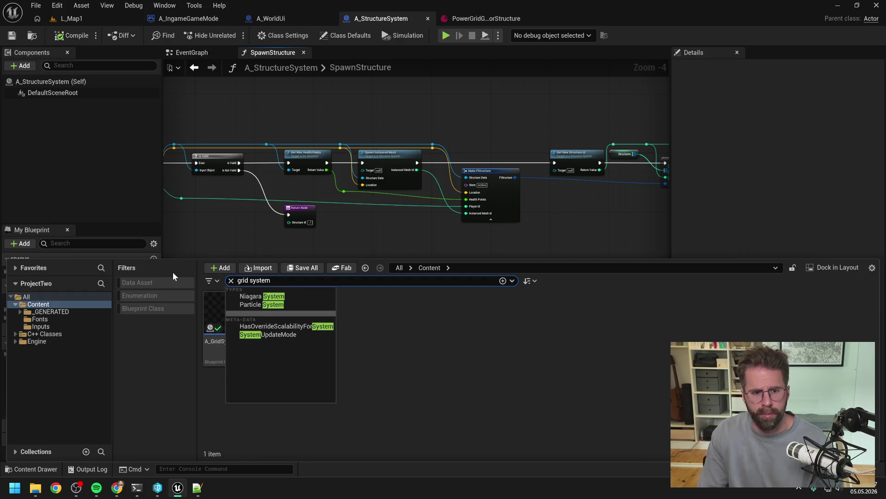
key(Return)
click(225, 323)
double_click(225, 323)
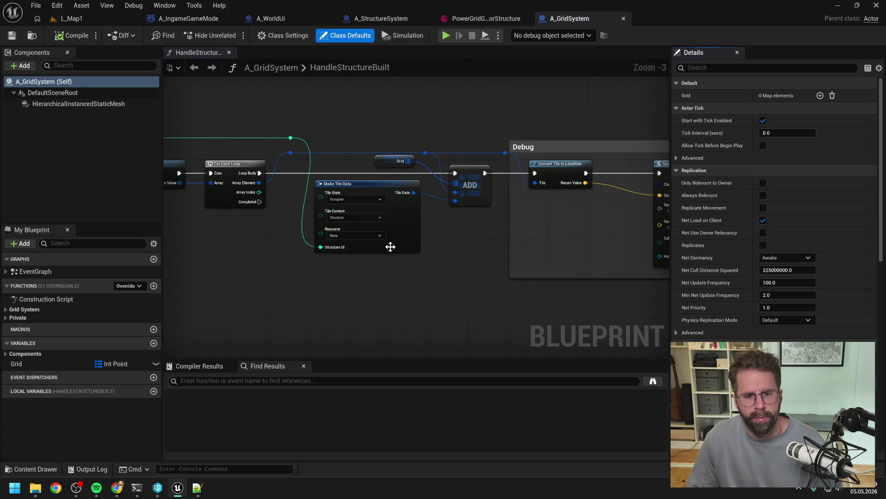
scroll(366, 236, up, 3)
drag(279, 235, 342, 243)
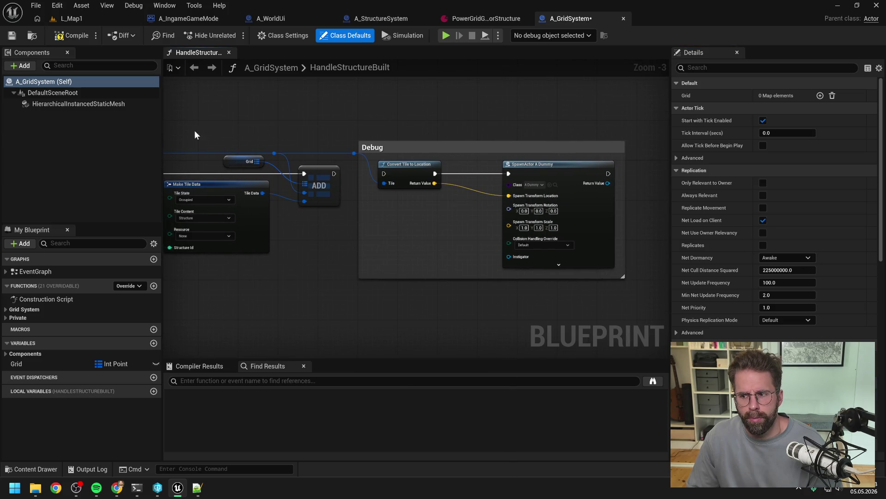
click(60, 37)
key(ctrl+s)
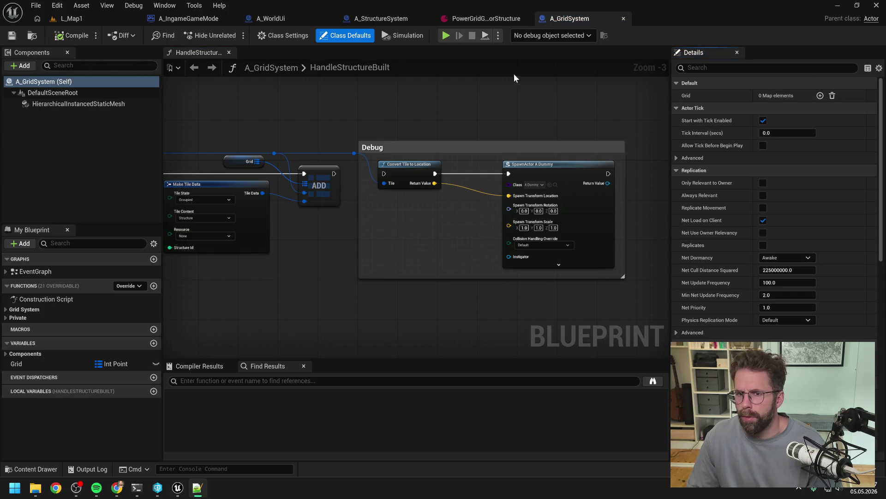
Start a play session in L_Map1 and place the first few structures on the grid.
click(71, 19)
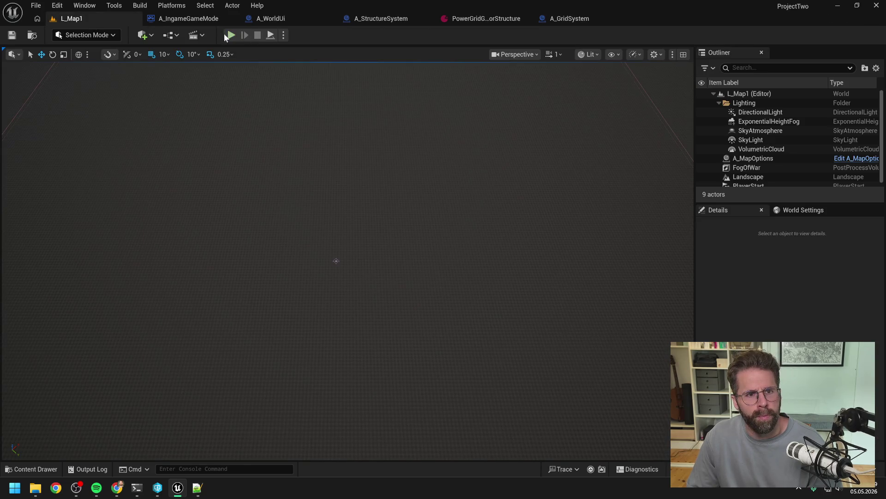
click(230, 35)
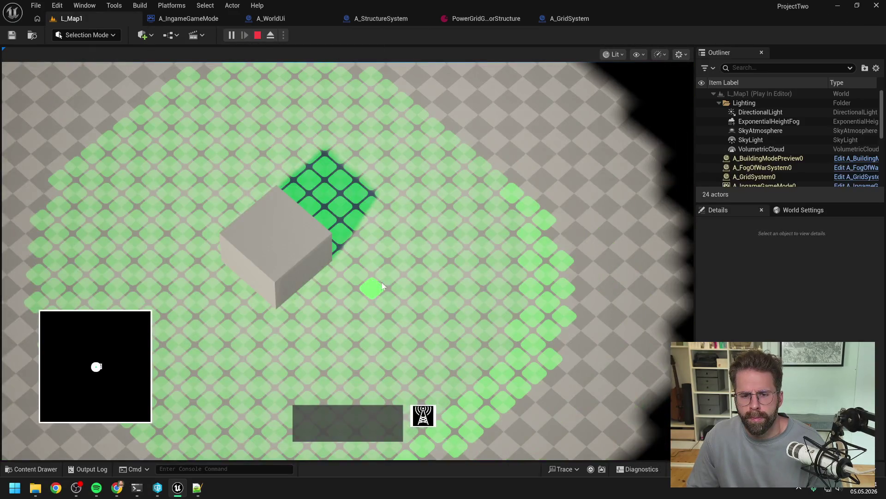
click(391, 268)
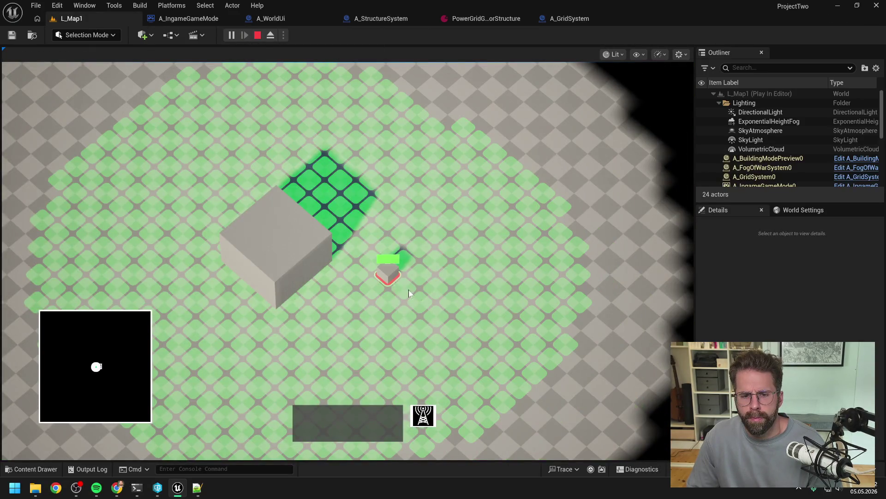
click(481, 354)
scroll(481, 354, down, 3)
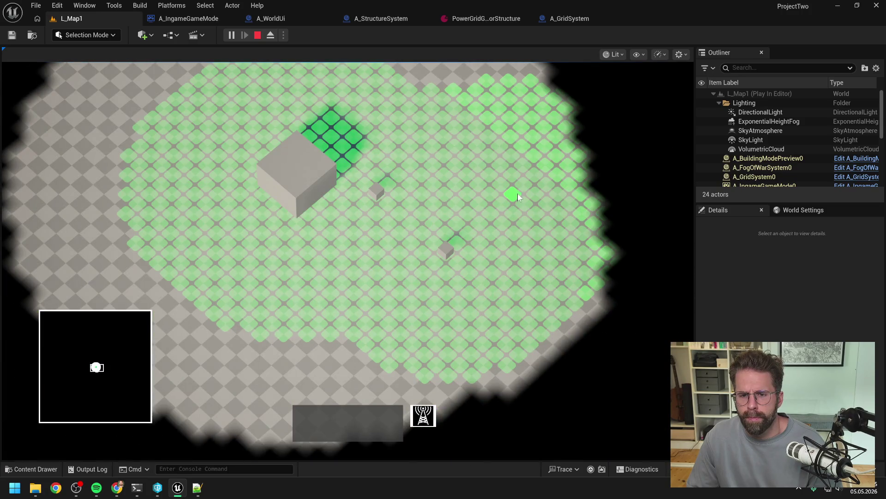
click(517, 195)
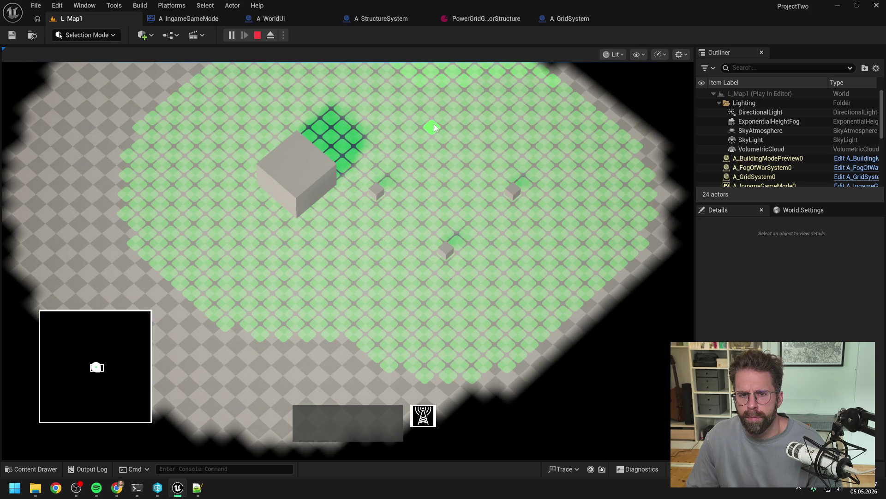
Place several more structures across the grid, stop playing, and return to A_WorldUi.
click(446, 149)
scroll(384, 124, down, 2)
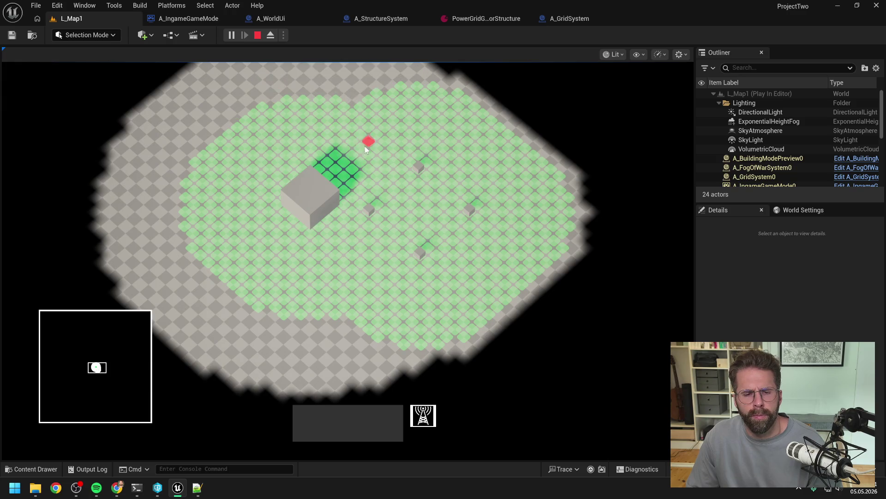
click(378, 164)
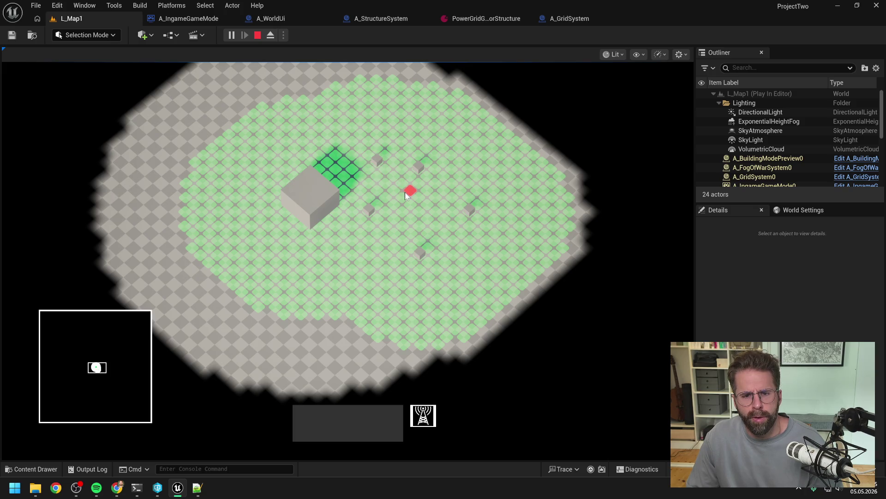
click(352, 255)
click(435, 227)
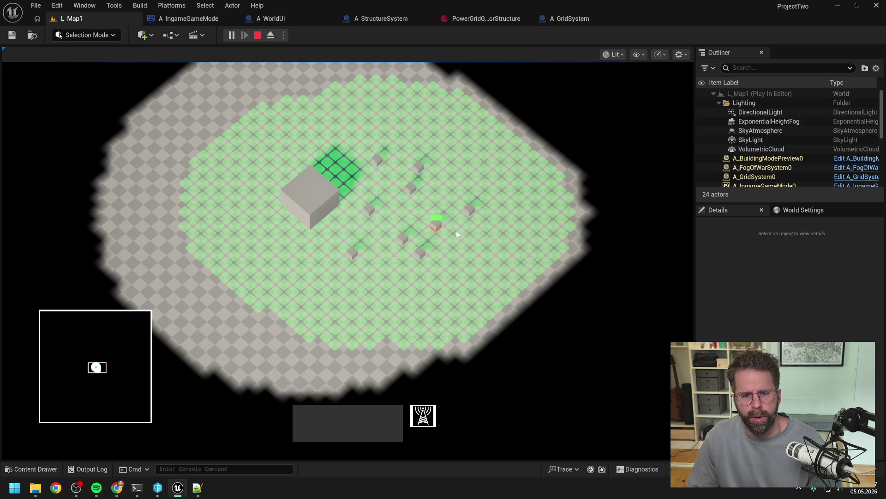
click(452, 182)
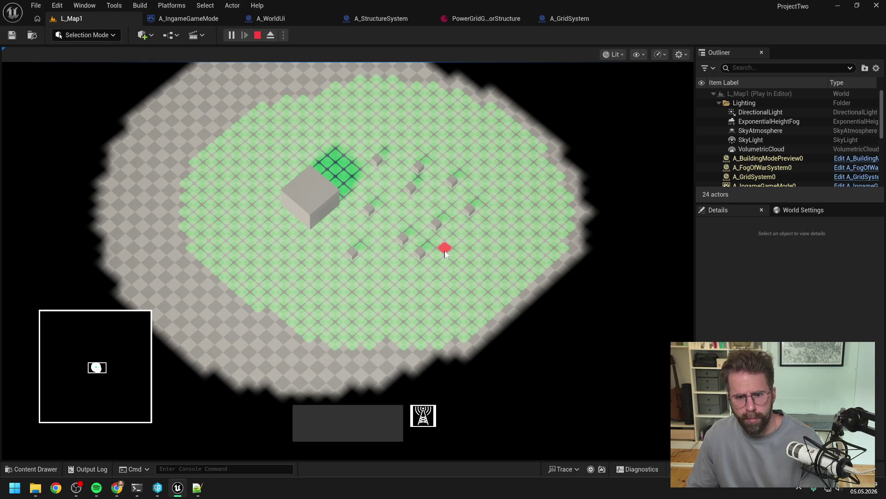
key(Escape)
click(297, 15)
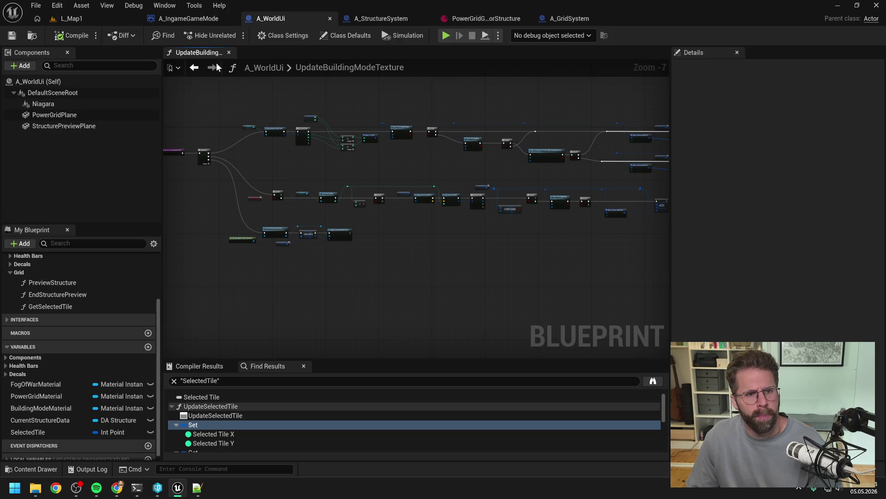
From A_IngameGameMode, search 'ingame player coner' and open the A_IngamePlayerController blueprint.
click(188, 18)
scroll(528, 111, down, 1)
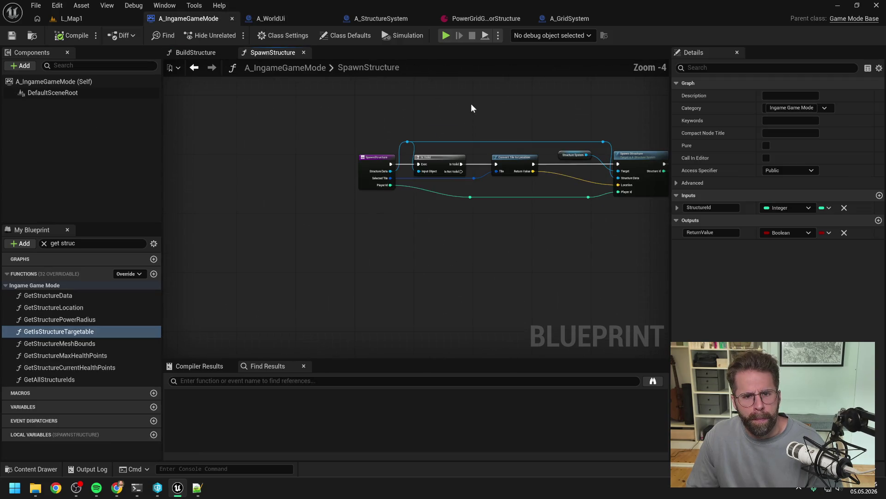
key(ctrl+space)
key(ctrl+a)
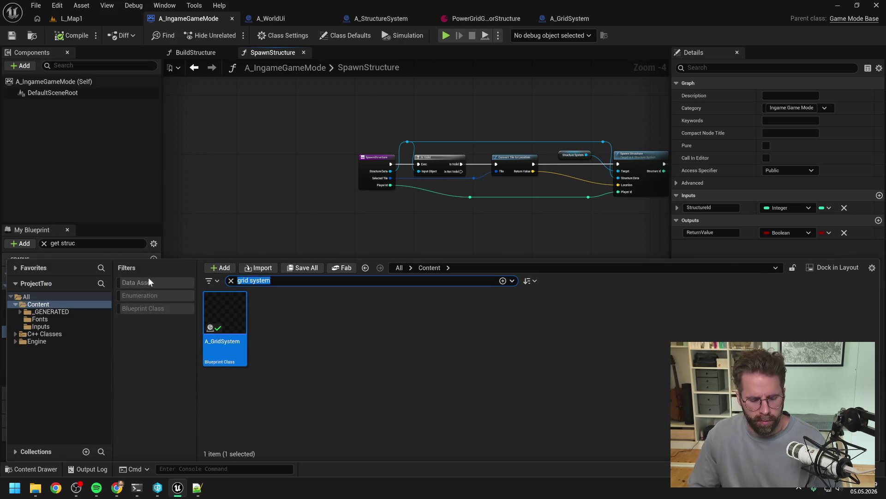
text(ingame player con)
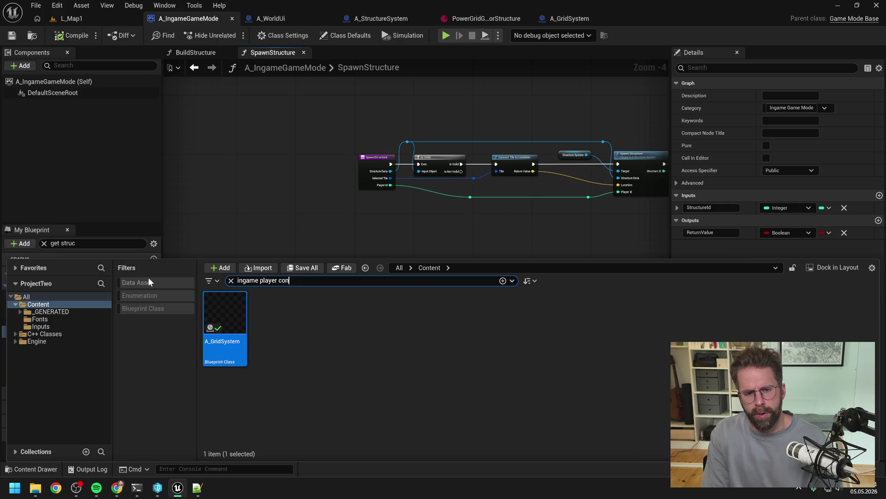
text(troller)
double_click(223, 327)
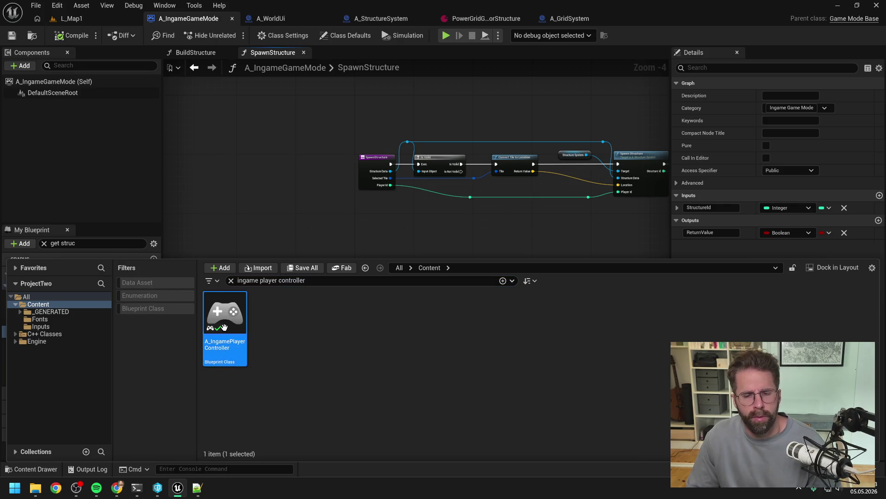
Pan the EventGraph to inspect the BuildStructure call, then go back to A_WorldUi.
scroll(319, 260, down, 2)
scroll(439, 248, up, 1)
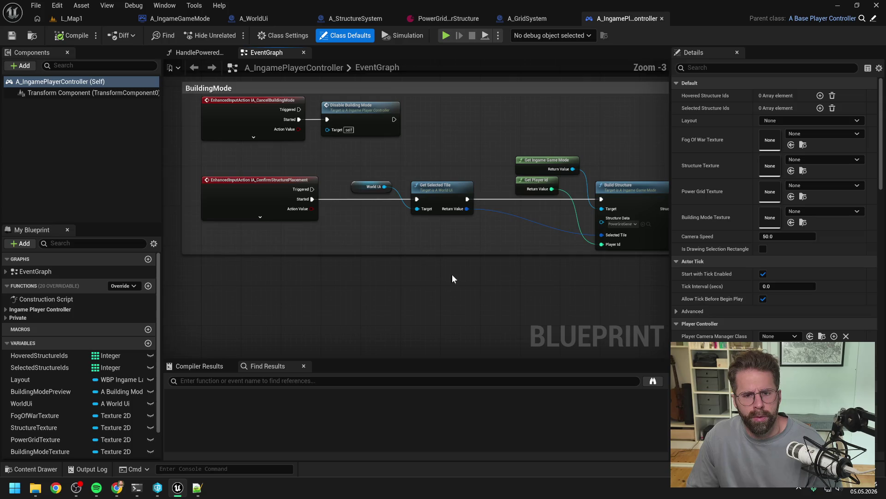
drag(452, 274, 390, 276)
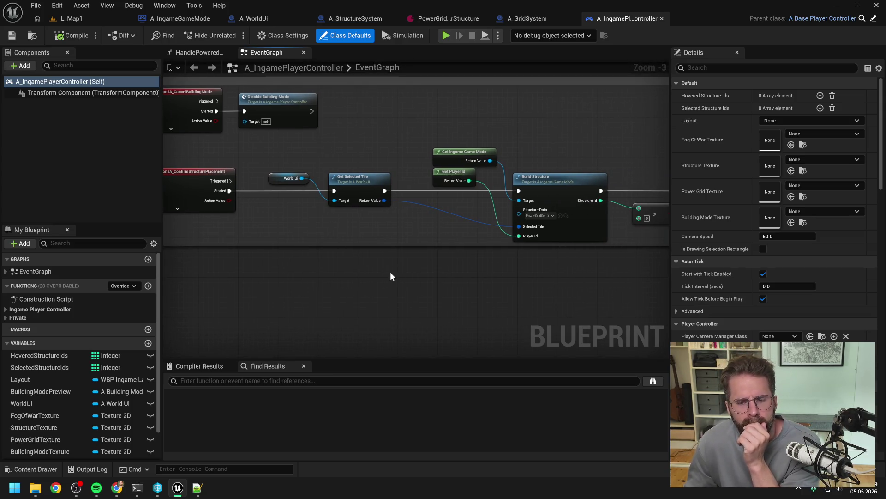
drag(433, 291, 383, 286)
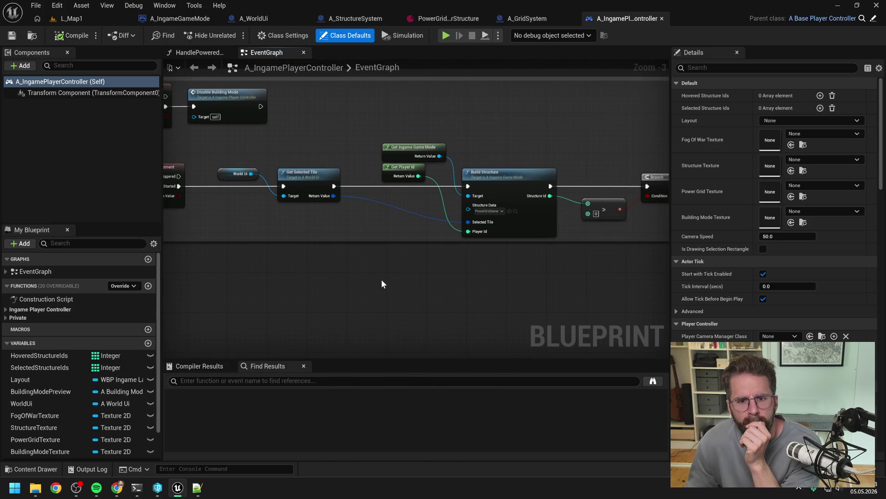
drag(381, 279, 423, 284)
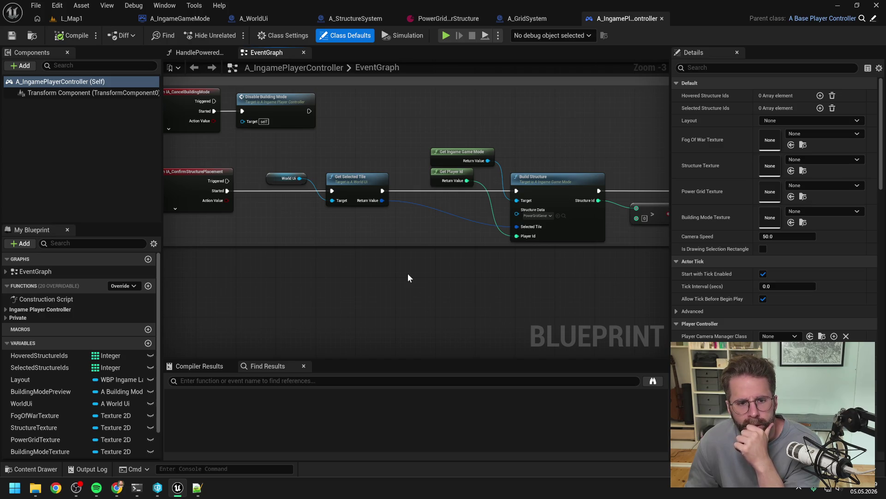
click(254, 18)
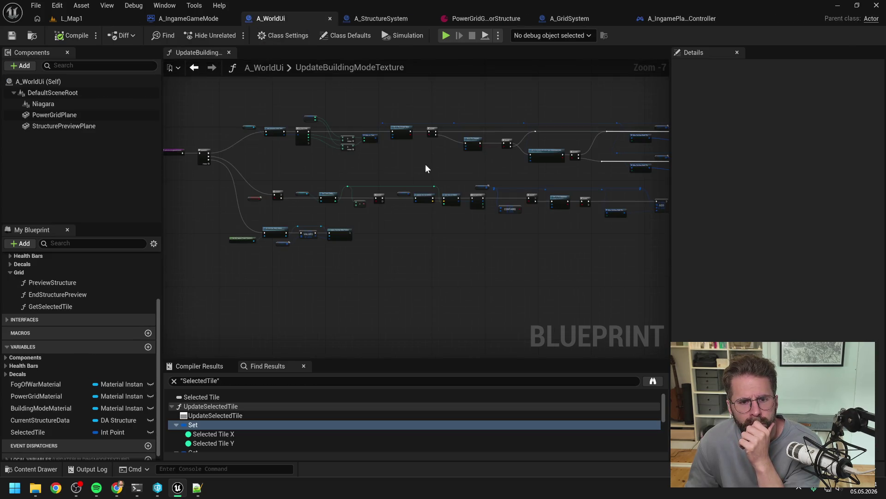
scroll(522, 168, up, 3)
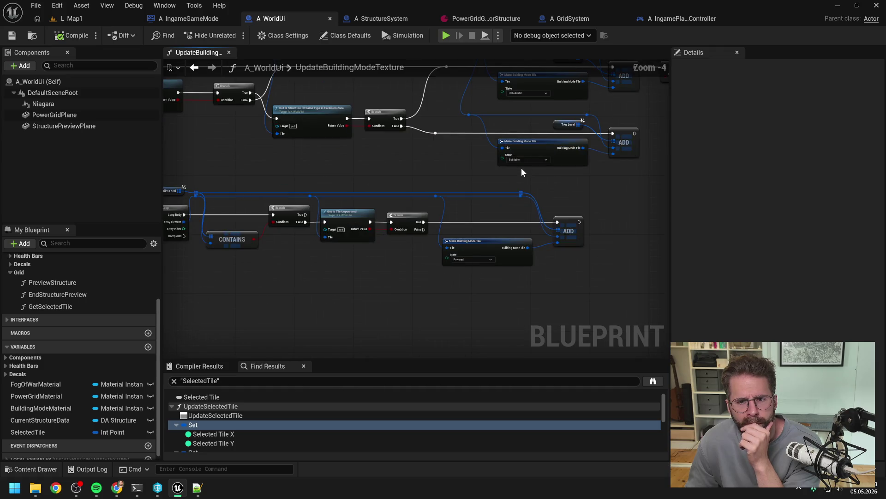
drag(369, 160, 191, 205)
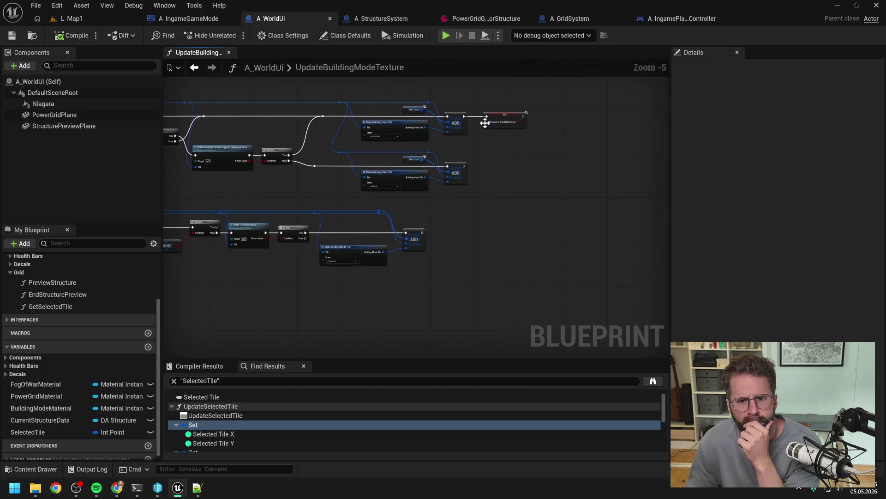
scroll(485, 119, up, 1)
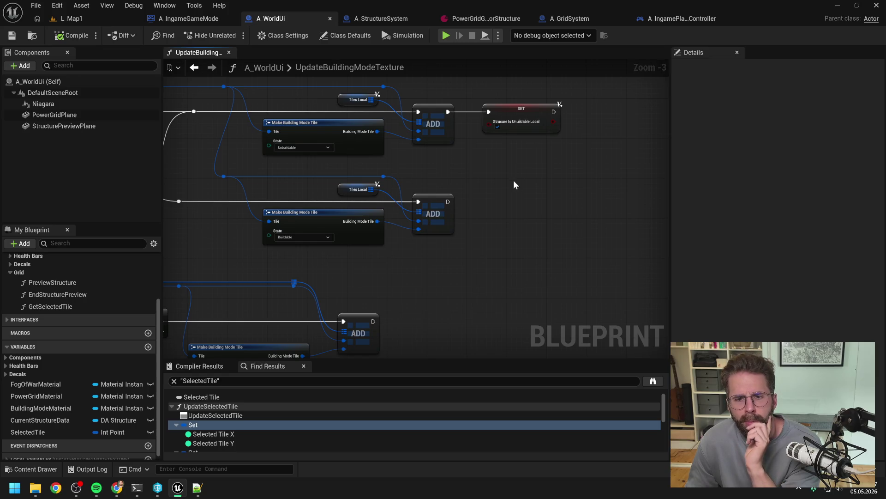
scroll(514, 180, down, 2)
drag(307, 198, 474, 199)
scroll(254, 257, up, 2)
mouse_move(255, 257)
mouse_down()
mouse_move(421, 269)
mouse_move(409, 268)
mouse_up()
scroll(410, 268, down, 1)
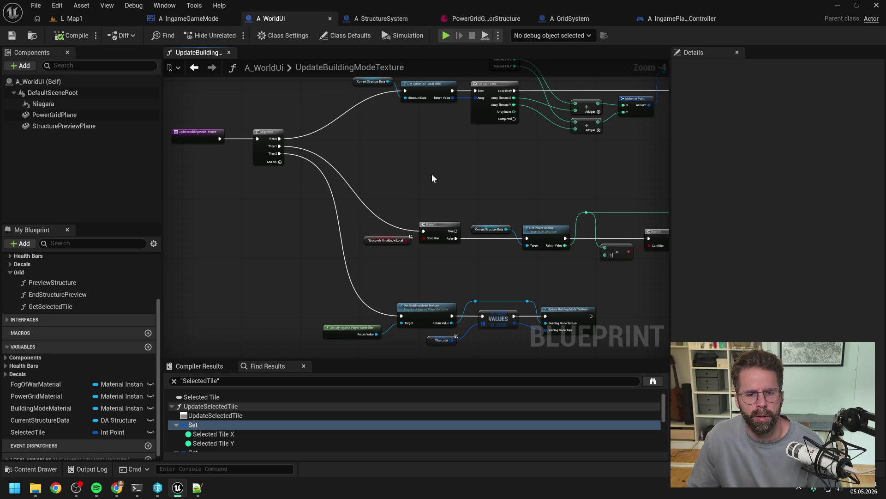
scroll(118, 264, up, 3)
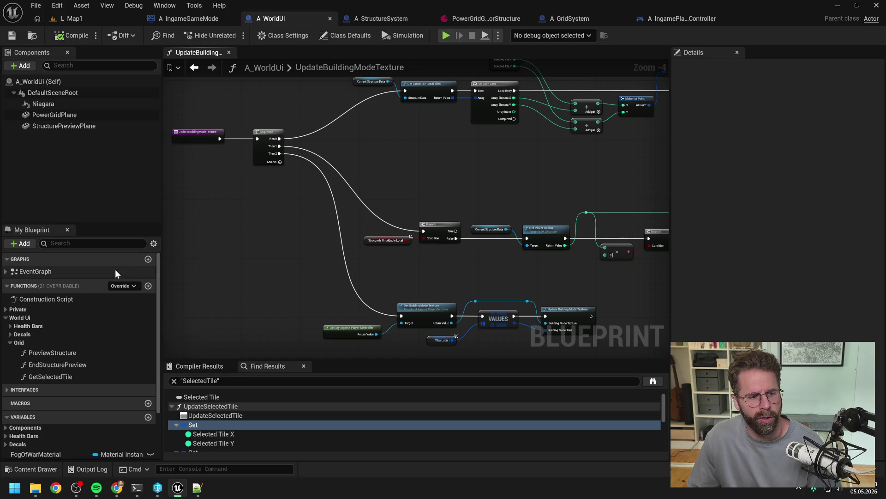
Add a GetIsStructureBuildable function, move it into the Grid category, and save.
click(149, 286)
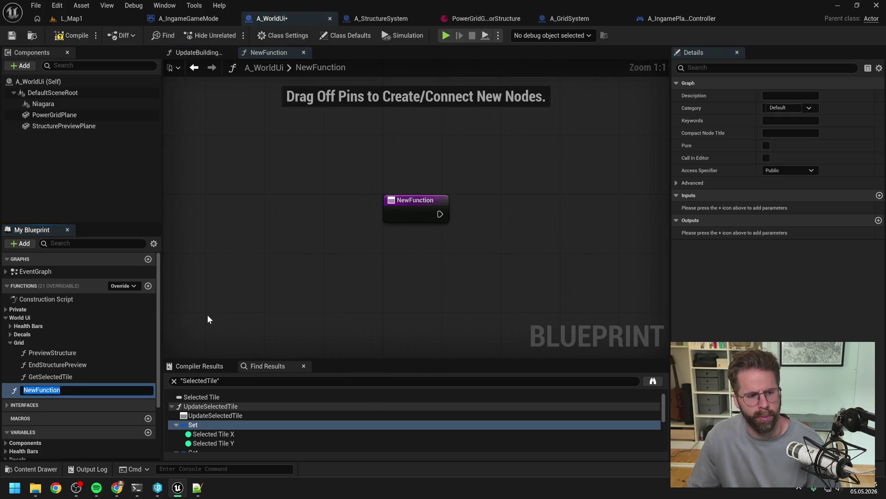
text(GetIsStructure)
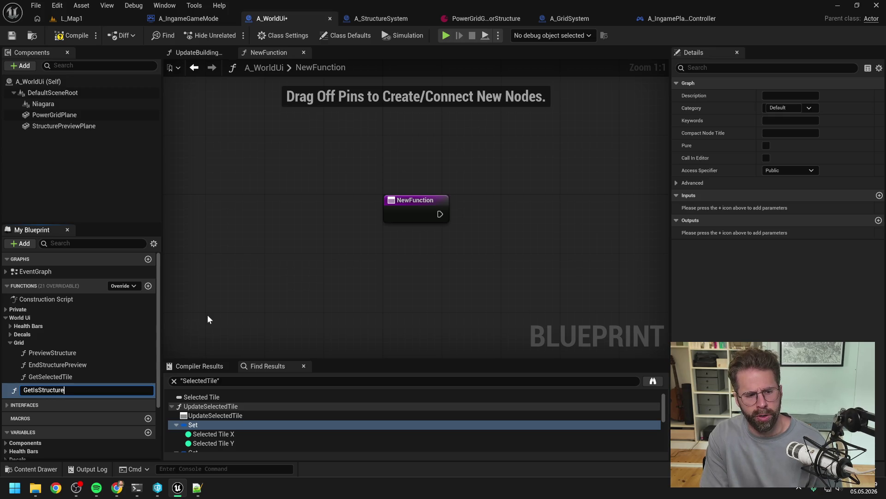
text(Buildable)
key(Return)
key(ctrl+s)
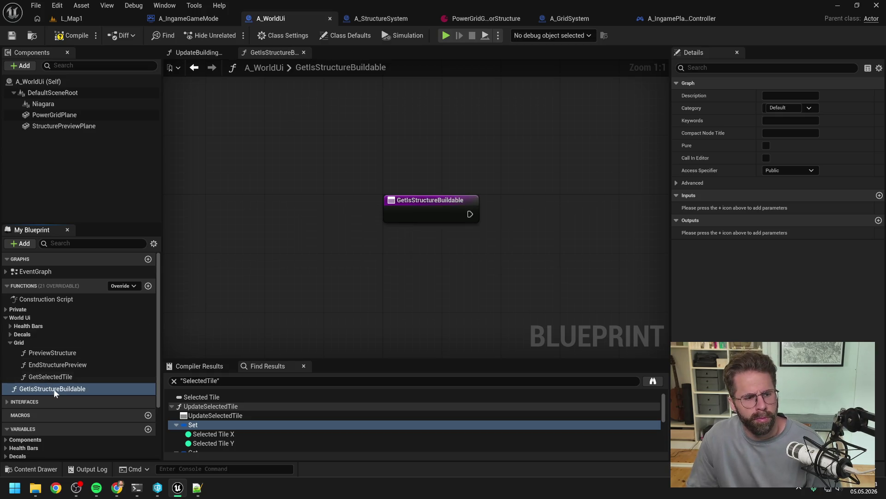
drag(54, 389, 24, 343)
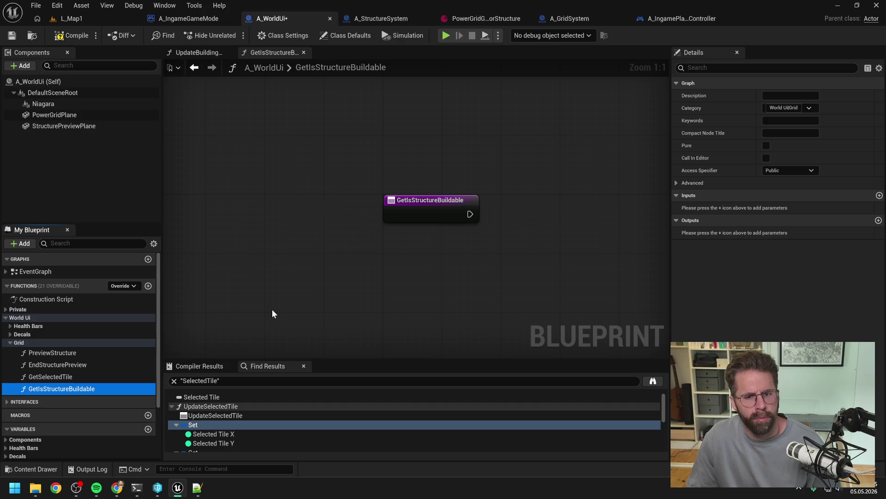
key(ctrl+s)
Give the function a Return Node with a Boolean output named ReturnValue.
right_click(475, 226)
text(return)
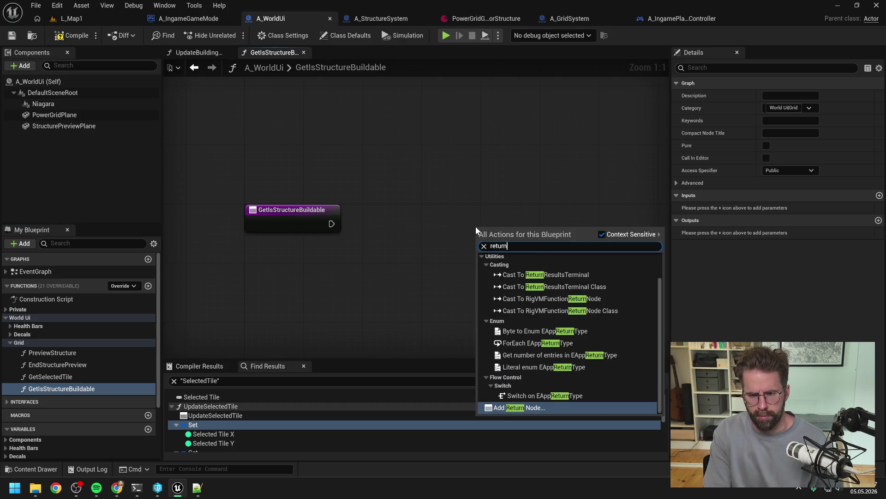
key(Return)
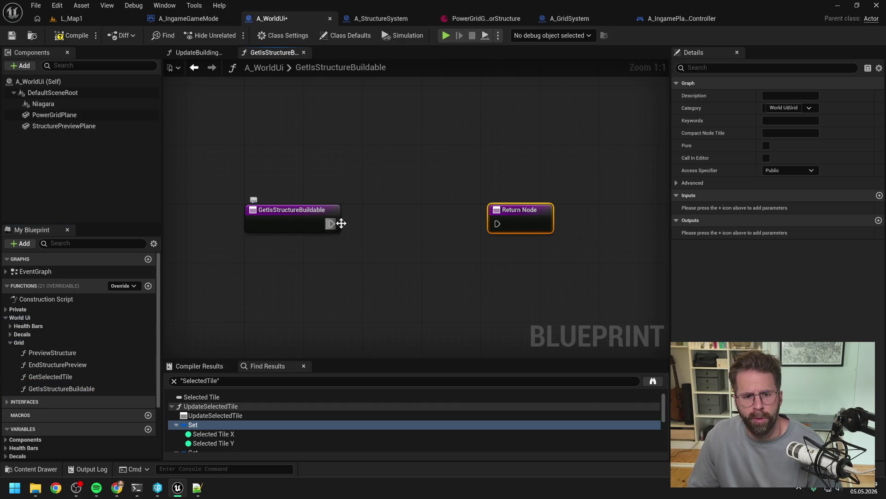
click(879, 220)
click(780, 232)
click(774, 258)
text(ReturnVal)
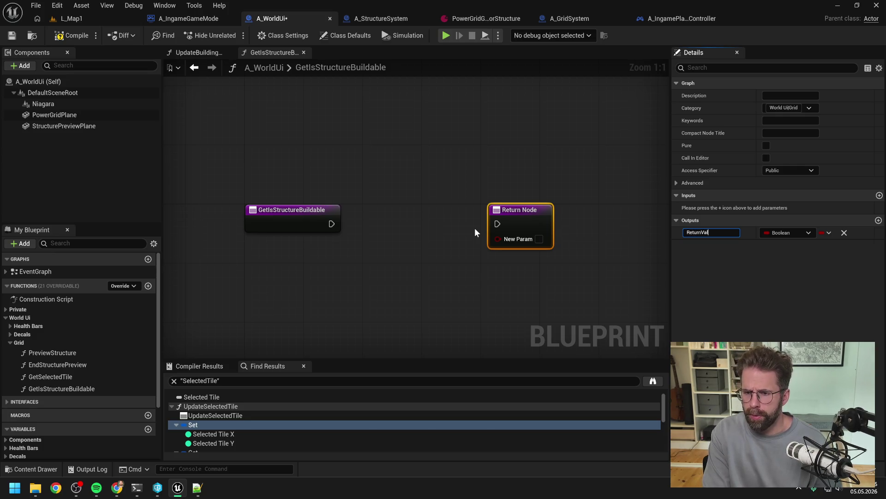
text(ue)
key(Return)
key(ctrl+s)
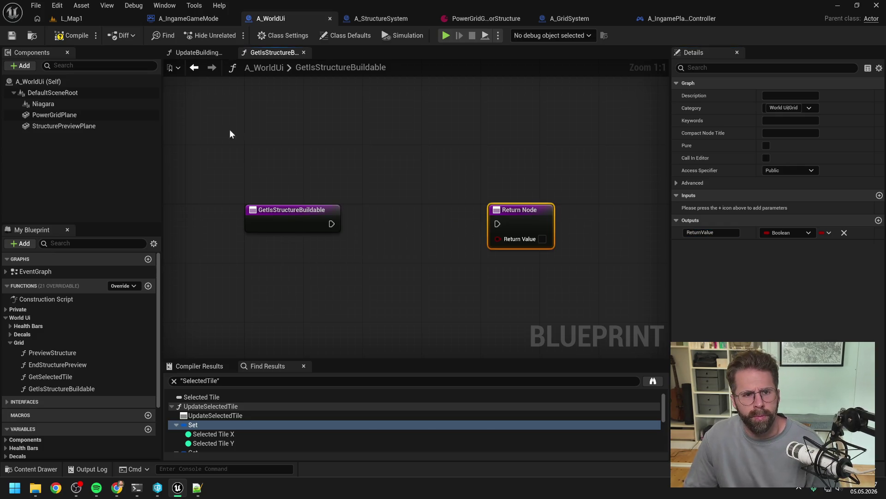
After checking UpdateBuildingModeTexture, promote the Boolean return value to a variable named StructureIsBuildable.
click(201, 53)
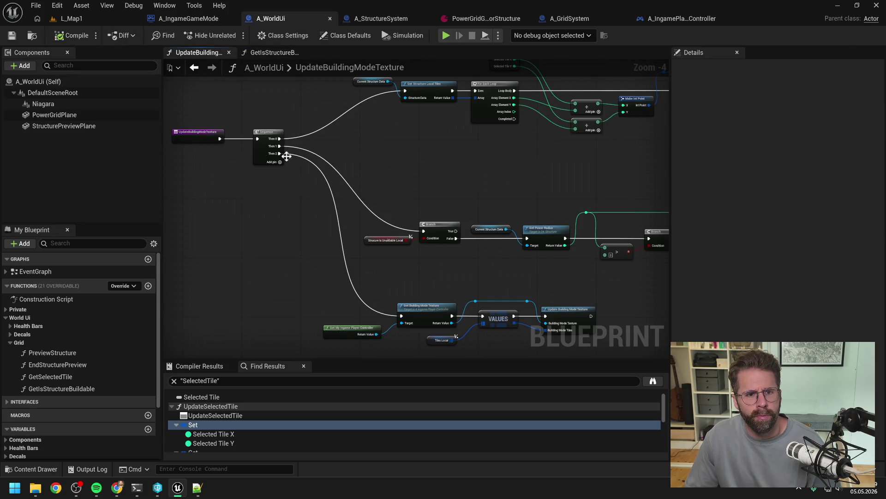
mouse_move(252, 176)
mouse_down()
mouse_move(322, 204)
mouse_move(284, 179)
mouse_up()
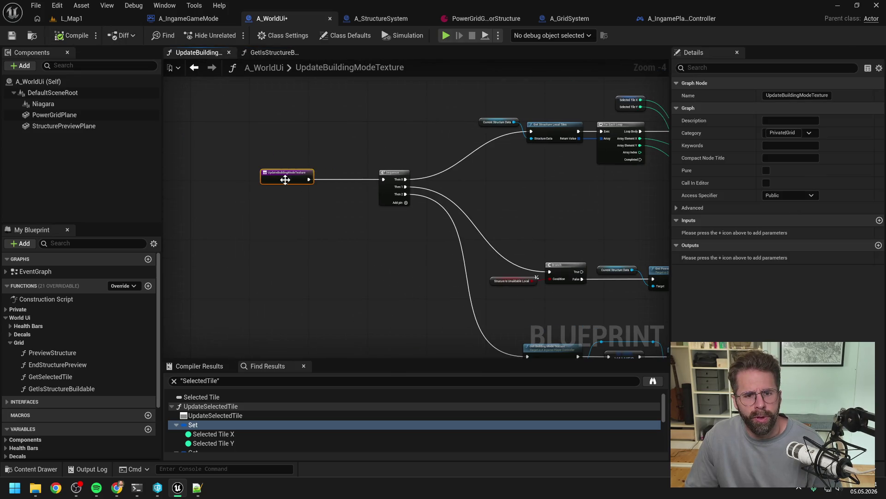
scroll(87, 334, down, 4)
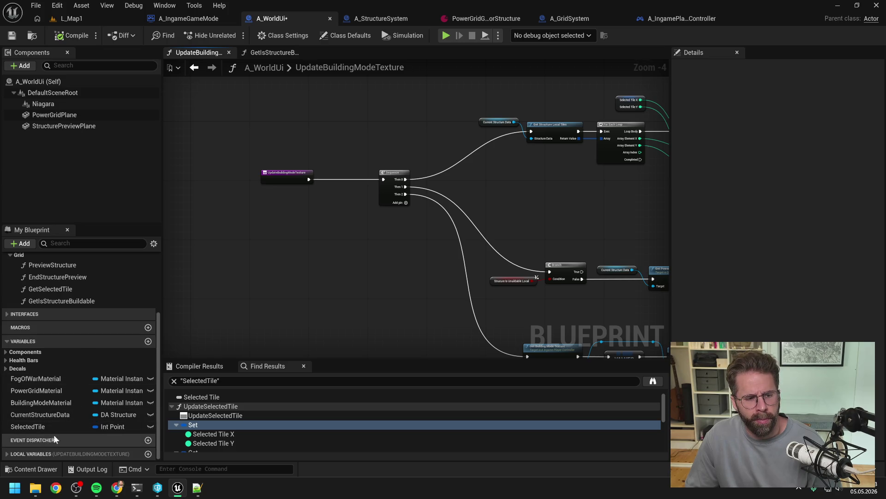
click(265, 52)
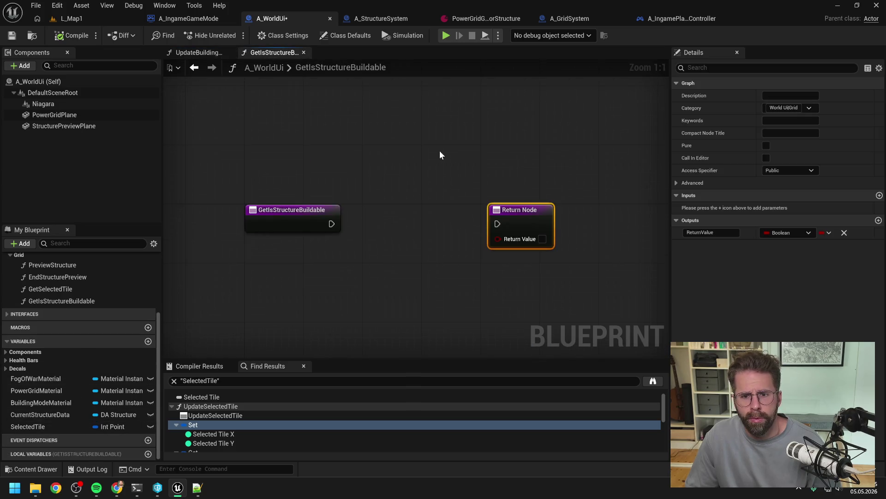
drag(498, 239, 462, 253)
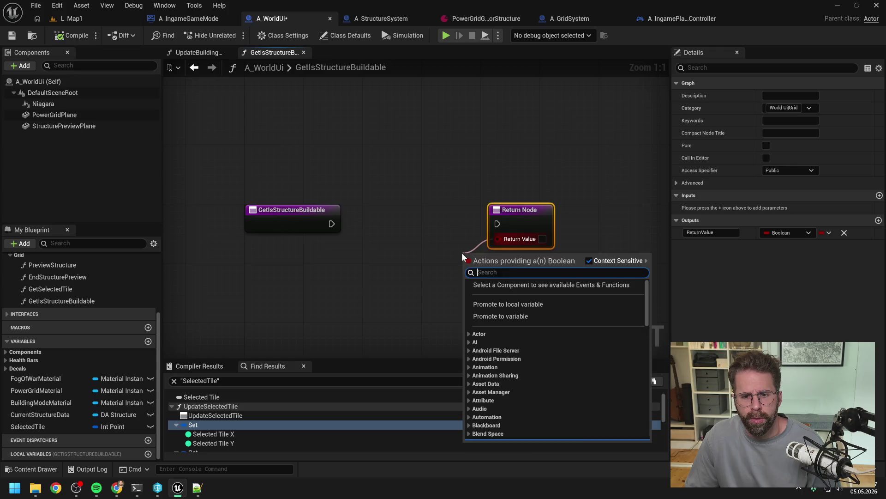
click(514, 316)
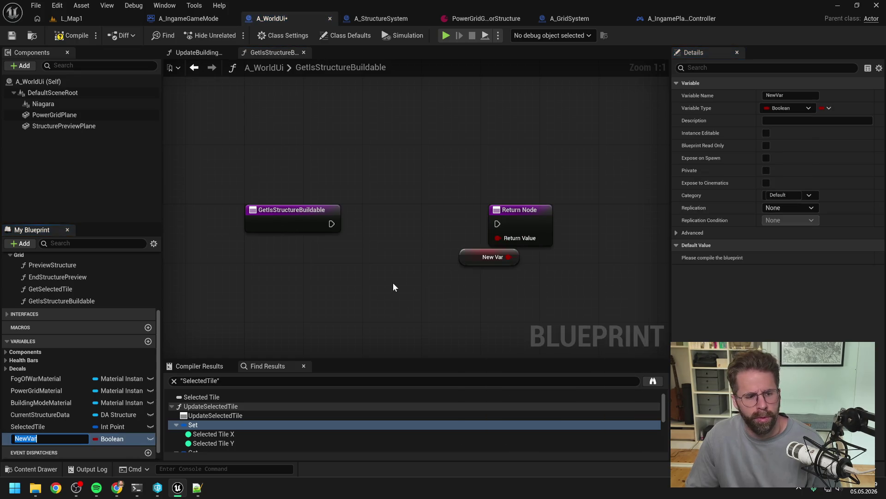
text(Structure)
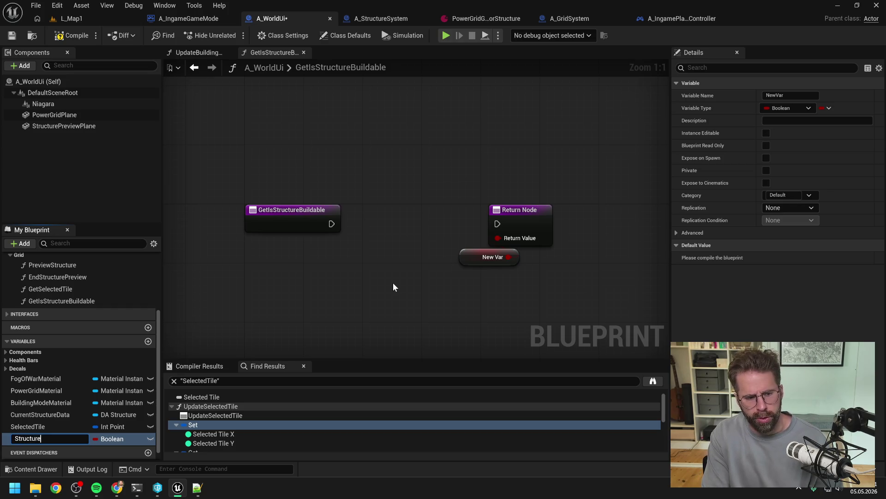
text(IsBuildable)
key(Return)
key(ctrl+s)
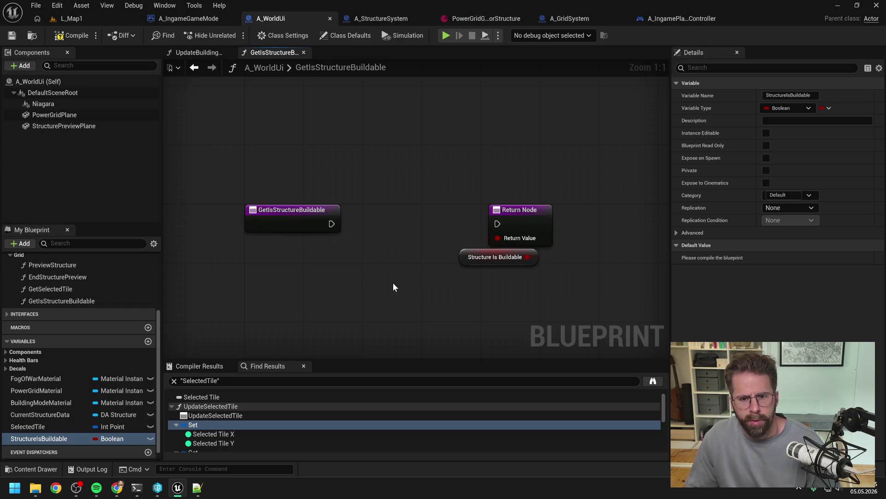
Move the StructureIsBuildable node left and wire the function entry to the Return Node.
drag(475, 265, 401, 272)
click(417, 226)
drag(332, 224, 494, 225)
drag(440, 272, 425, 257)
In UpdateBuildingModeTexture, run a SET StructureIsBuildable node between the entry and Sequence.
click(178, 122)
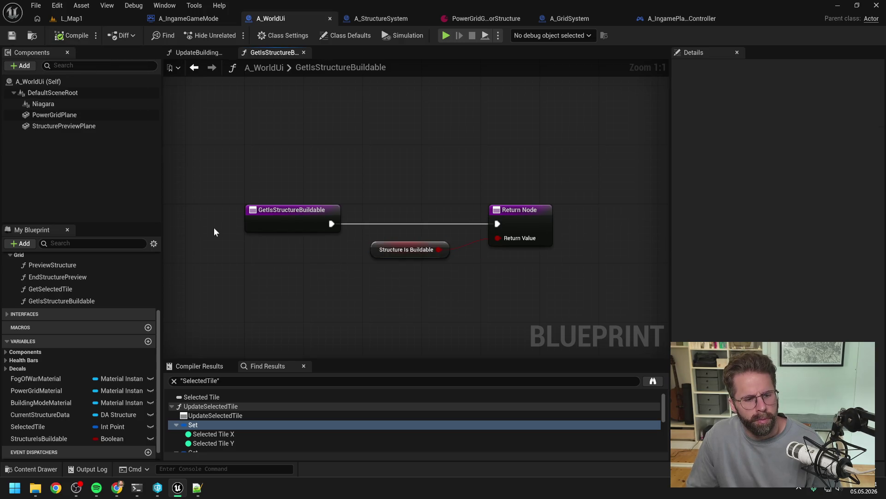
click(200, 55)
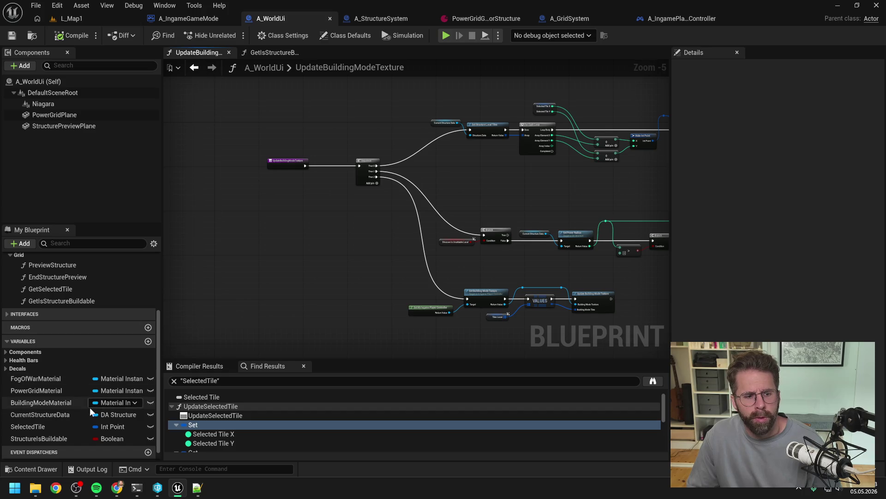
mouse_move(52, 434)
mouse_down()
mouse_move(253, 251)
mouse_move(299, 182)
mouse_up()
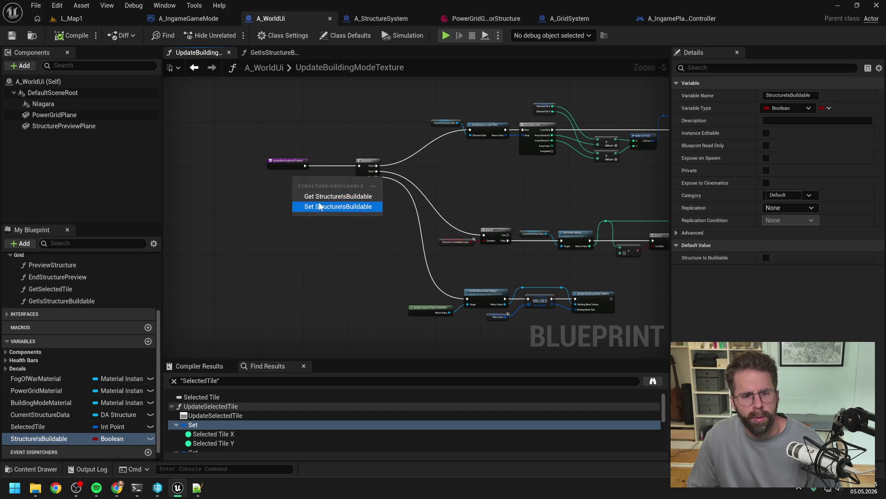
click(314, 193)
scroll(312, 187, up, 3)
scroll(470, 180, down, 5)
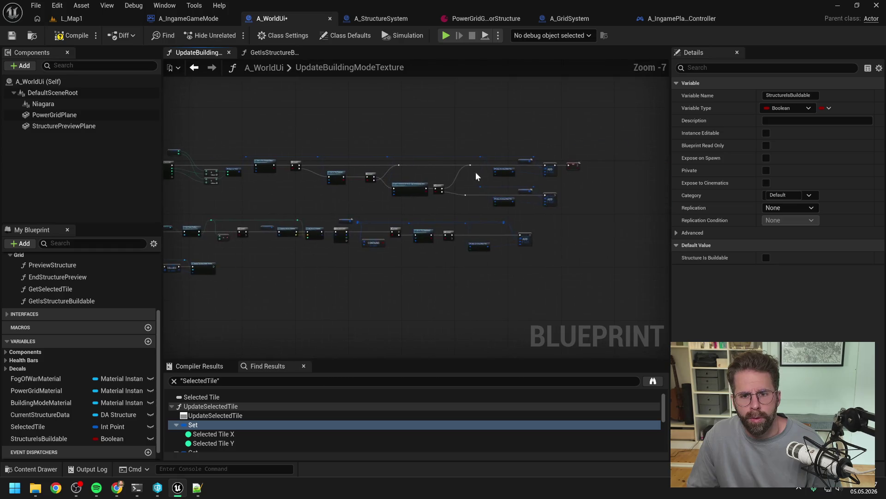
scroll(579, 185, up, 5)
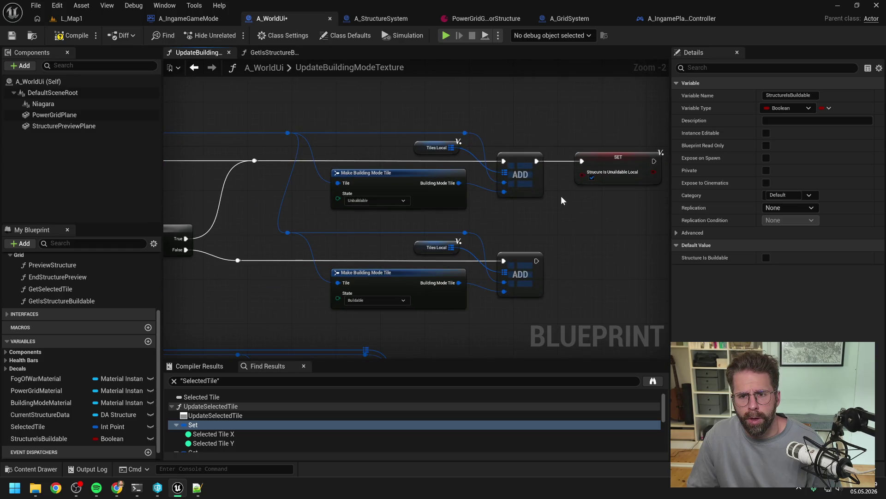
scroll(561, 196, down, 5)
scroll(456, 217, up, 5)
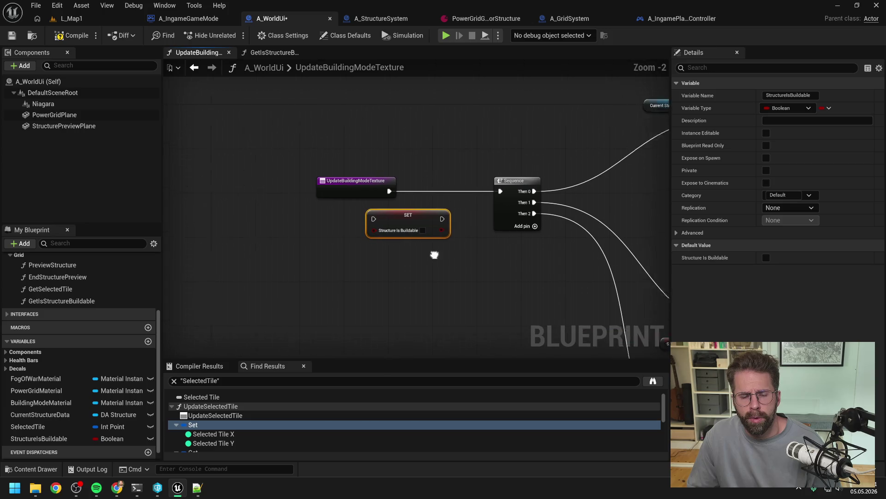
drag(435, 254, 450, 257)
drag(361, 190, 326, 192)
drag(419, 221, 426, 186)
drag(372, 193, 401, 188)
mouse_move(429, 187)
mouse_down()
mouse_move(434, 192)
mouse_move(382, 168)
mouse_up()
Route the ADD output into a new StructureIsBuildable setter instead of the local unbuildable setter.
scroll(231, 221, down, 5)
scroll(619, 185, up, 5)
drag(619, 185, 516, 208)
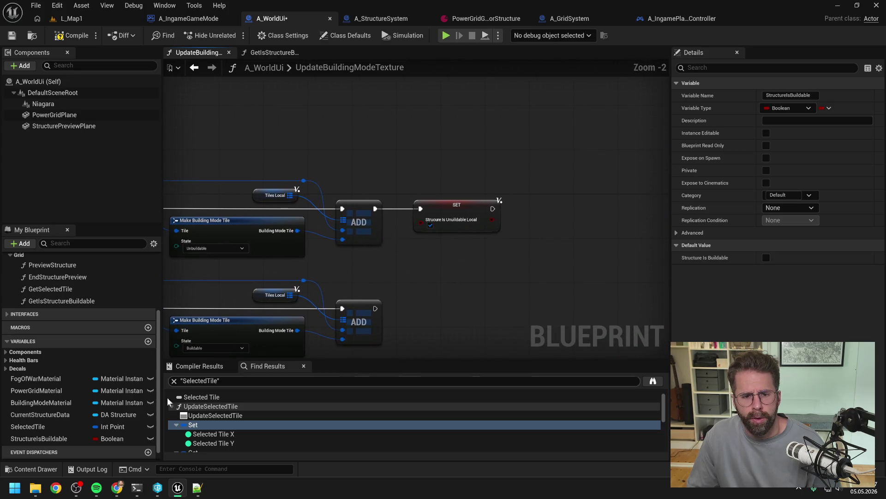
drag(87, 436, 449, 254)
click(450, 270)
mouse_move(376, 208)
mouse_down()
mouse_move(452, 260)
mouse_move(447, 206)
mouse_up()
click(458, 211)
scroll(447, 233, down, 5)
scroll(292, 226, up, 5)
click(301, 258)
Feed a StructureIsBuildable getter into the Branch condition and delete the old unbuildable getter.
mouse_move(52, 436)
mouse_down()
mouse_move(302, 211)
mouse_move(391, 188)
mouse_move(545, 188)
mouse_up()
click(332, 221)
drag(434, 191, 437, 201)
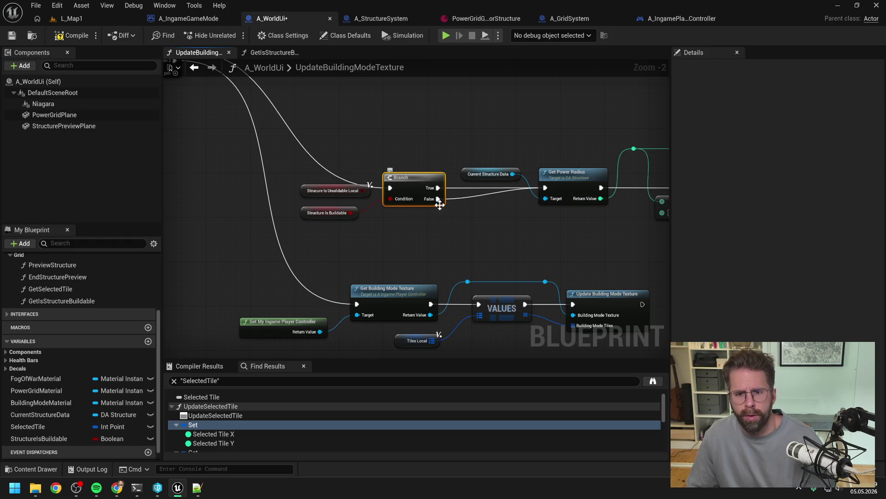
click(342, 195)
key(Delete)
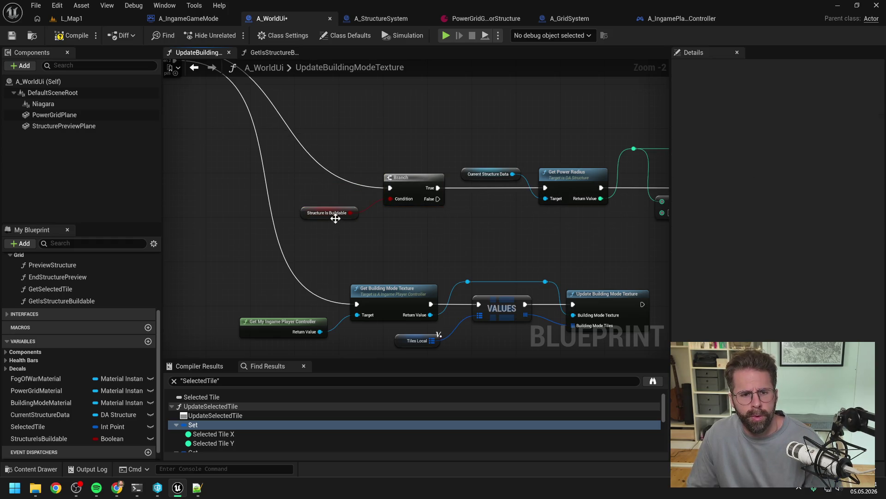
drag(337, 217, 343, 207)
click(353, 226)
Compile the blueprint from the GetIsStructureBuildable graph and return to A_IngamePlayerController.
double_click(78, 300)
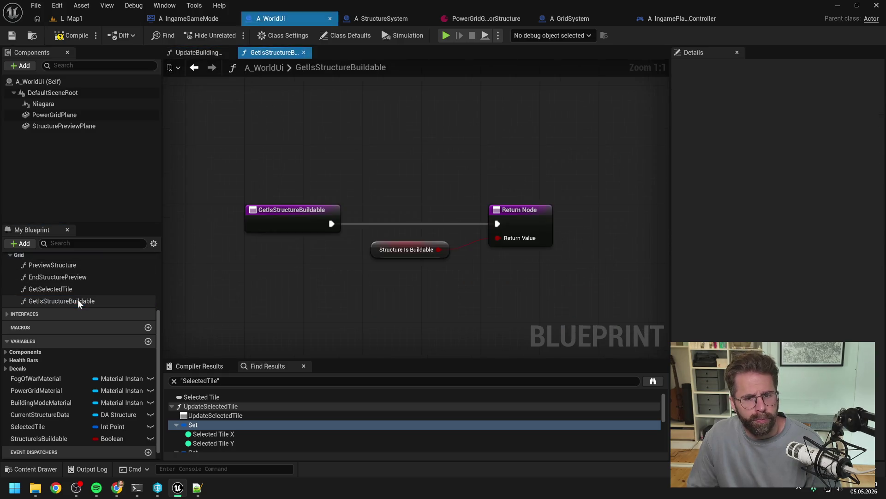
click(88, 35)
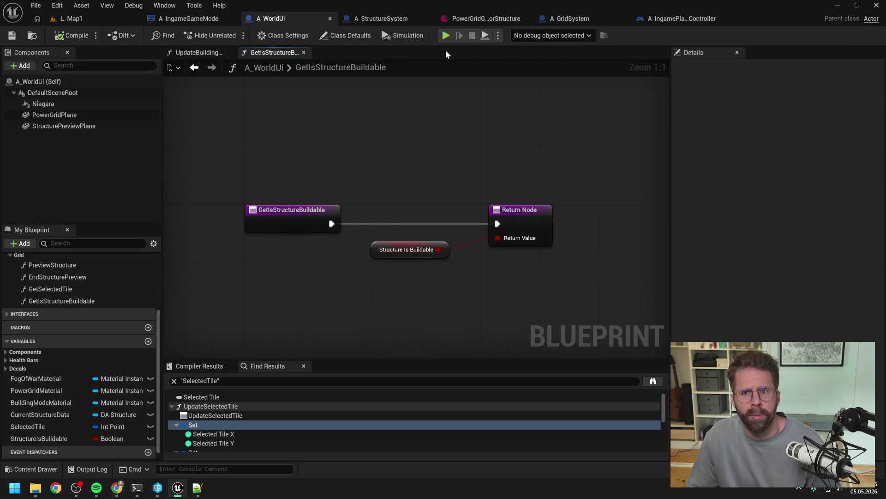
click(692, 22)
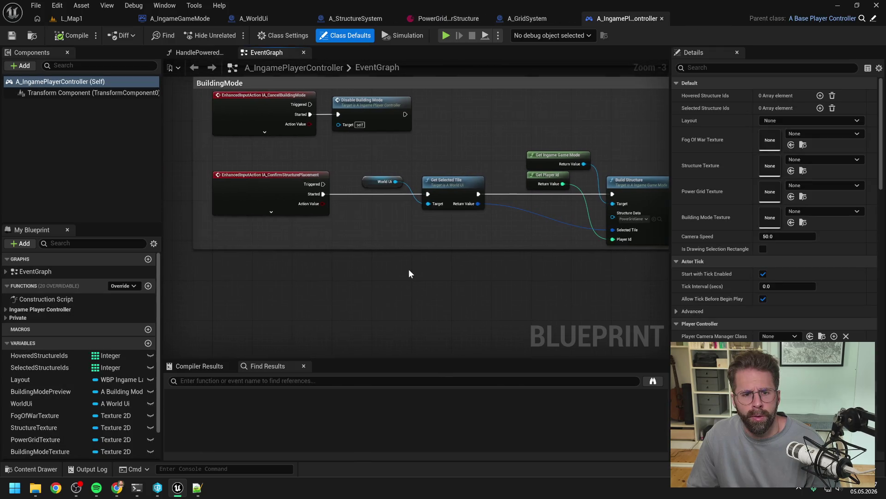
Collapse the Build Structure node chain into a new function named BuildStructure.
scroll(455, 264, down, 1)
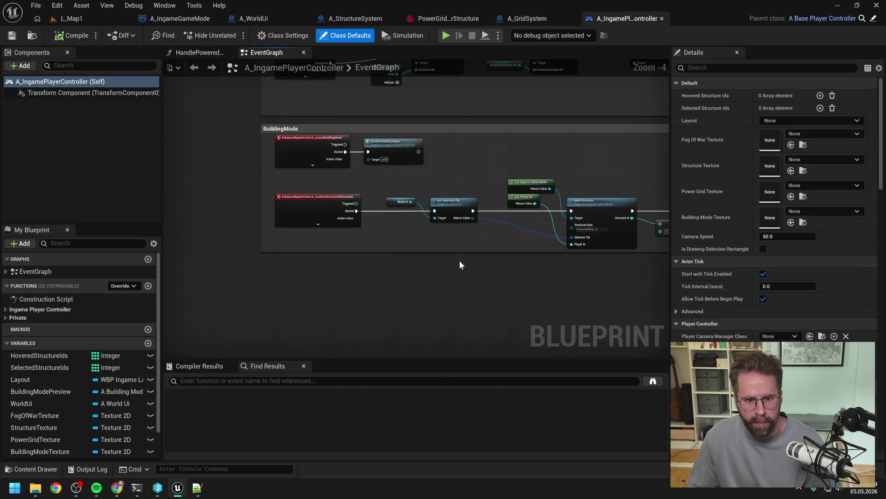
drag(459, 261, 351, 261)
drag(272, 176, 667, 237)
right_click(458, 206)
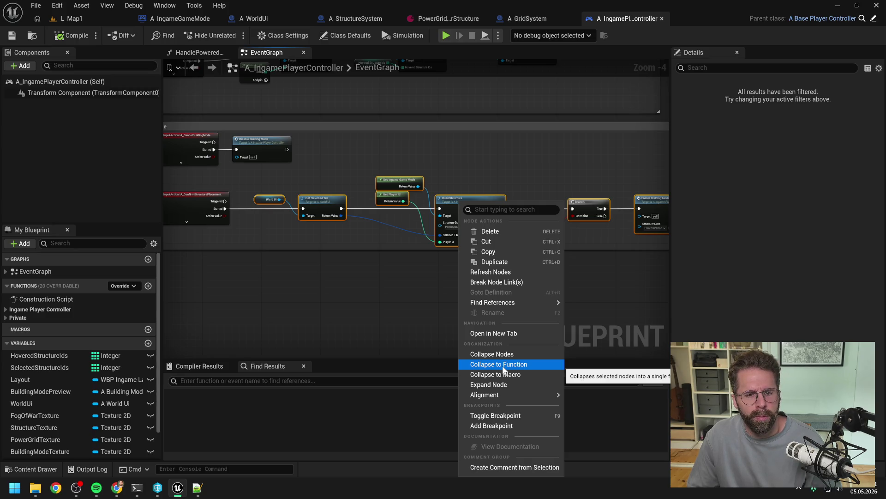
click(503, 367)
text(Build)
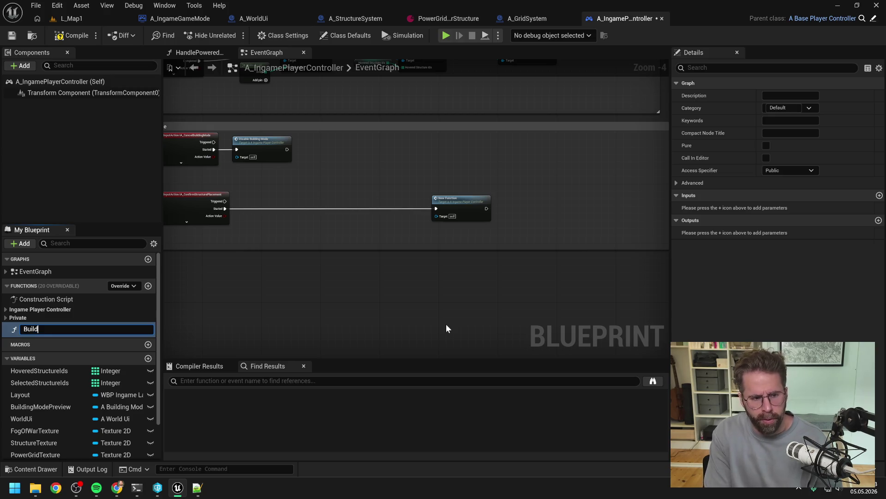
text(Structure)
key(Return)
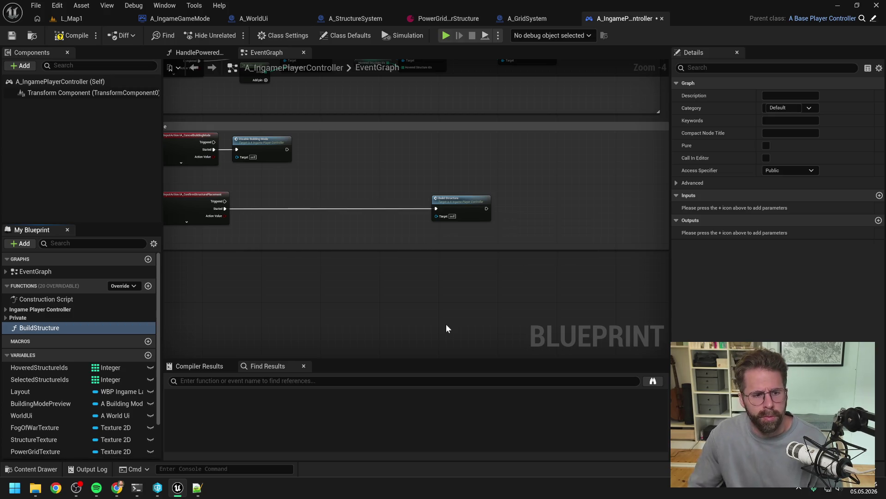
Make BuildStructure private, move its call node left and narrow the lower comment box.
drag(462, 206, 270, 206)
click(788, 171)
click(770, 193)
scroll(554, 254, down, 5)
drag(586, 229, 573, 228)
scroll(647, 233, up, 6)
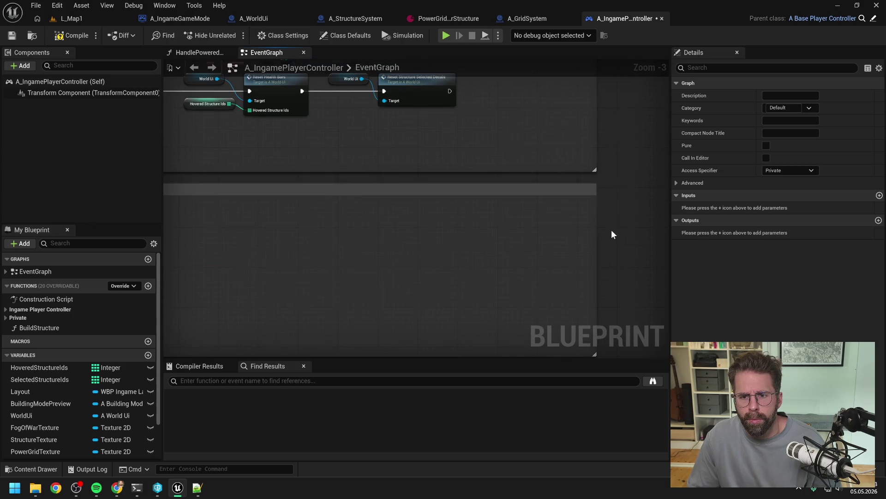
Line up Disable Building Mode with Build Structure and save the blueprint.
scroll(612, 229, down, 3)
scroll(525, 244, up, 3)
drag(514, 179, 526, 177)
click(486, 320)
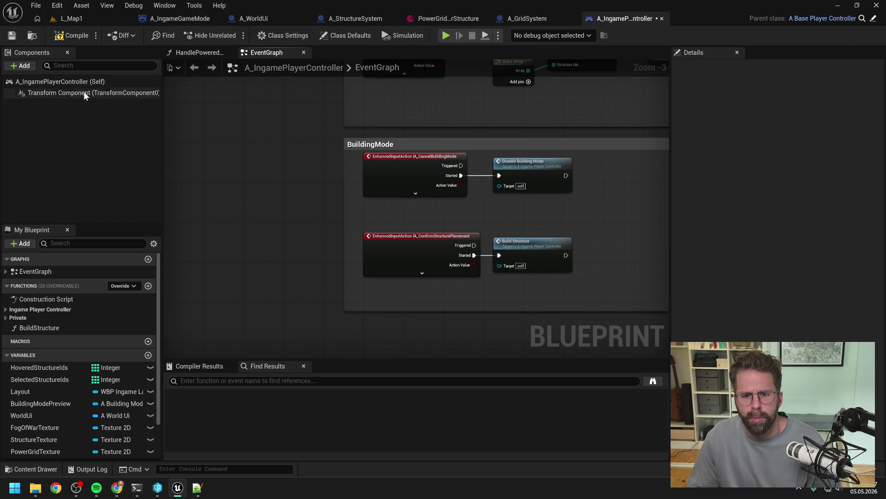
drag(394, 216, 531, 265)
click(462, 334)
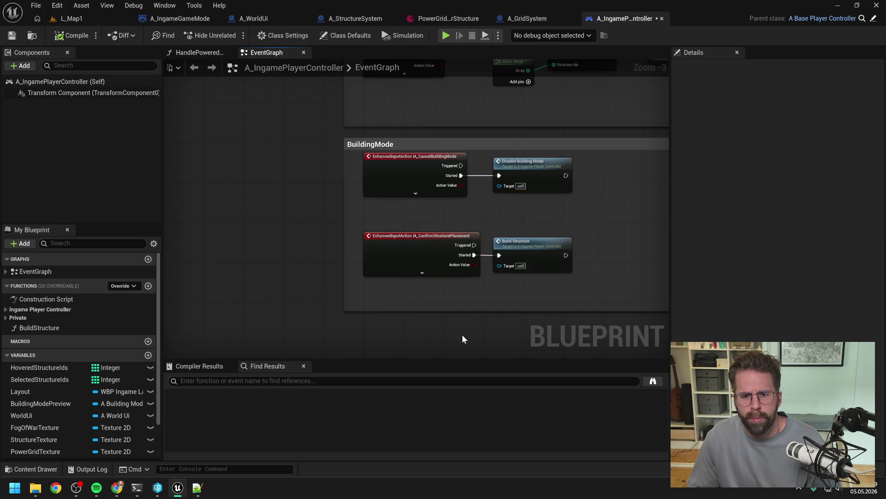
key(ctrl+s)
Nudge the cancel building mode pair down and move BuildStructure into the Private functions category.
mouse_move(489, 211)
mouse_down()
mouse_move(394, 174)
mouse_move(394, 184)
mouse_up()
click(251, 258)
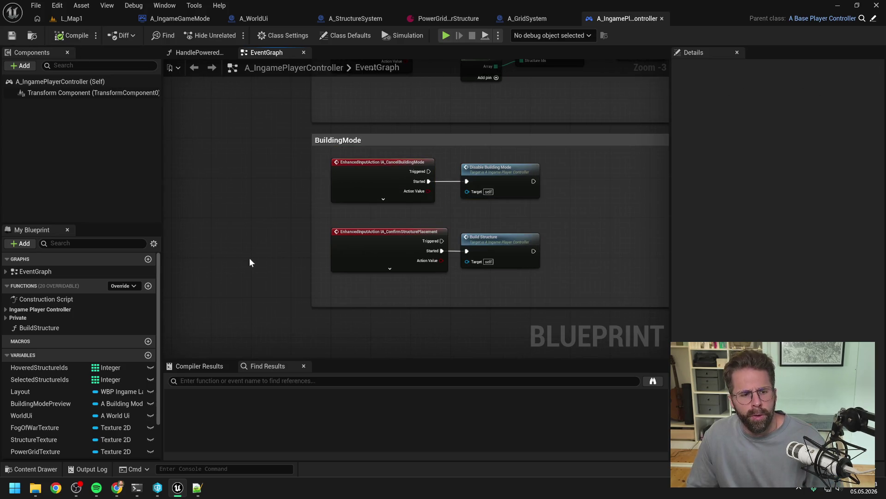
drag(44, 327, 21, 318)
mouse_move(54, 360)
mouse_down()
mouse_move(62, 326)
mouse_move(70, 352)
mouse_move(60, 336)
mouse_up()
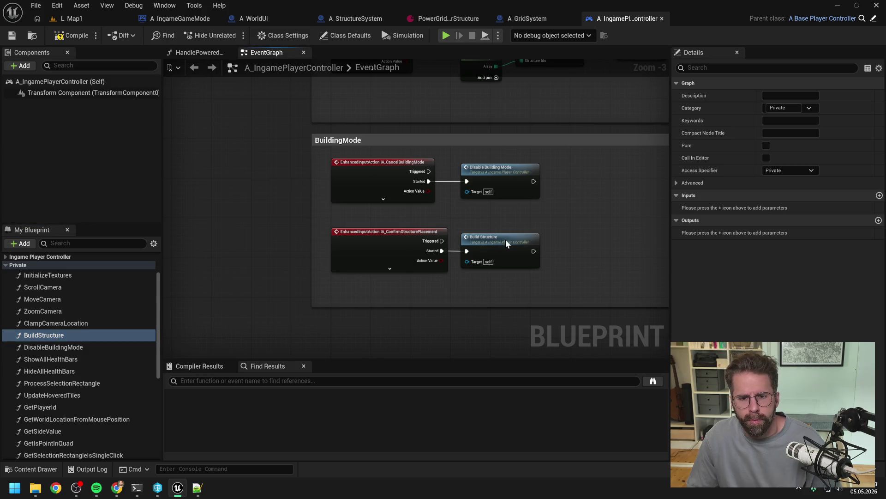
In the BuildStructure graph, wire the entry into a new World Ui Get Is Structure Buildable node.
double_click(506, 239)
mouse_move(368, 213)
mouse_down()
mouse_move(271, 218)
mouse_move(323, 223)
mouse_up()
click(402, 210)
text(get )
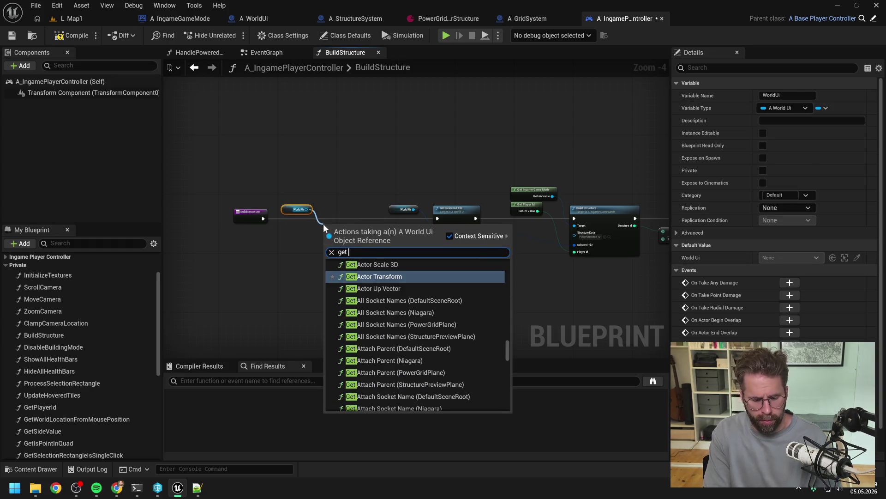
text(st)
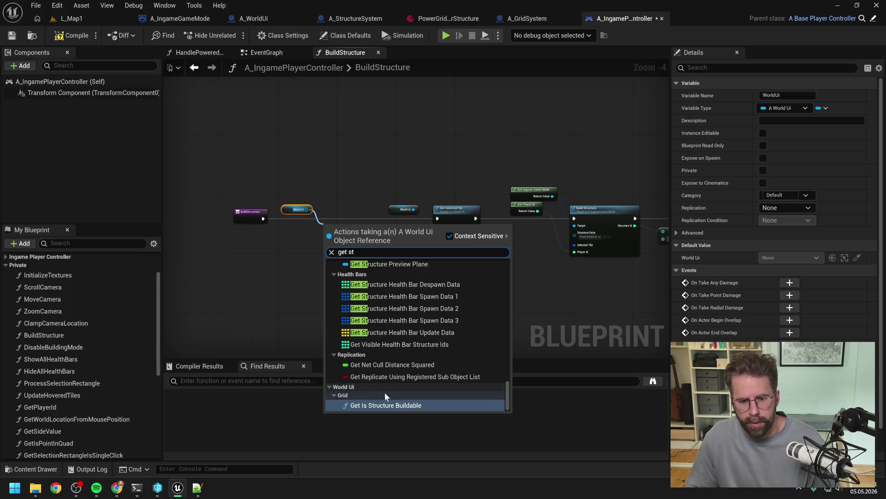
click(386, 405)
scroll(301, 219, up, 4)
mouse_move(201, 218)
mouse_down()
mouse_move(275, 224)
mouse_move(223, 236)
mouse_move(273, 231)
mouse_move(405, 243)
mouse_up()
drag(249, 226, 244, 233)
Add a Branch on the buildable result, with True leading into Get Selected Tile.
drag(485, 254, 506, 263)
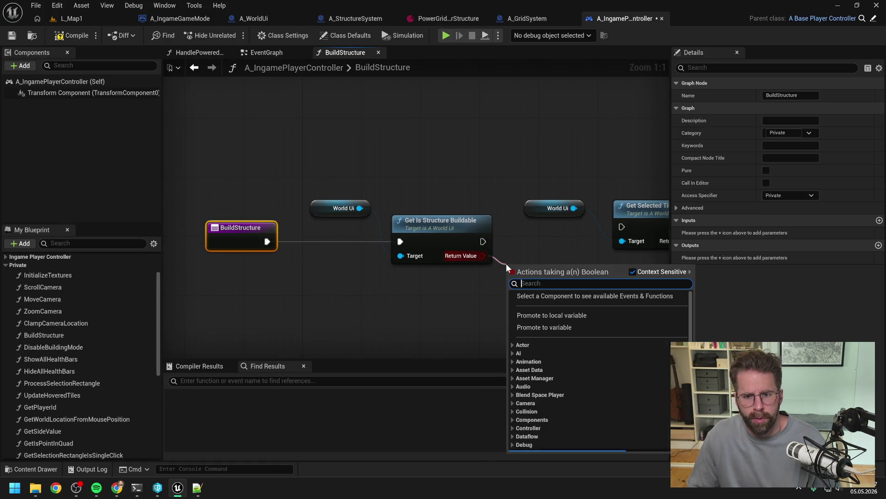
text(branch)
key(Return)
drag(576, 278, 621, 227)
Rearrange the entry, World Ui, check and Branch nodes into a tidy row.
scroll(568, 237, down, 2)
drag(258, 189, 411, 251)
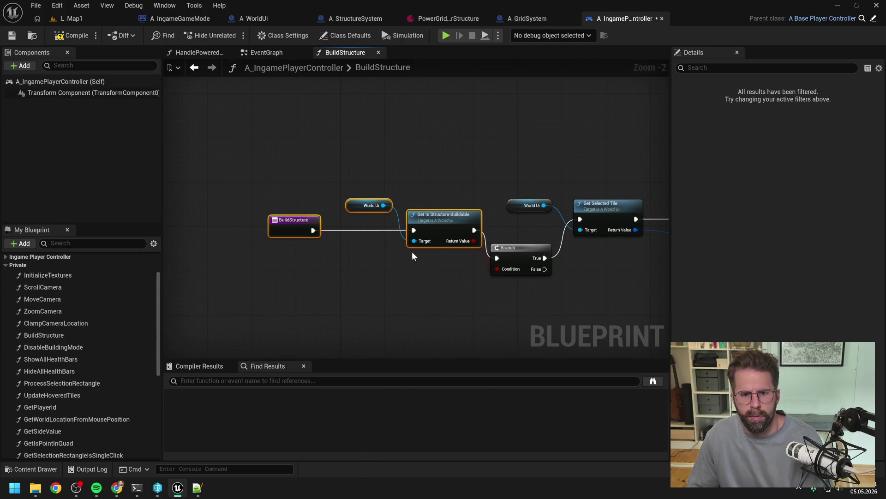
drag(443, 215, 338, 215)
drag(512, 247, 449, 211)
drag(342, 222, 340, 213)
drag(227, 226, 350, 241)
click(337, 231)
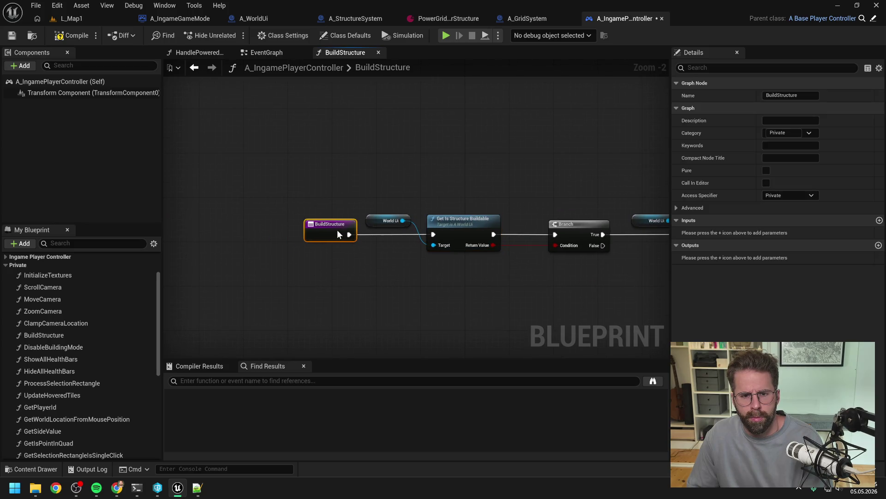
Open the game mode's BuildStructure function from the Build Structure call.
scroll(409, 183, down, 1)
mouse_move(410, 183)
mouse_down()
mouse_move(277, 173)
mouse_move(400, 157)
mouse_up()
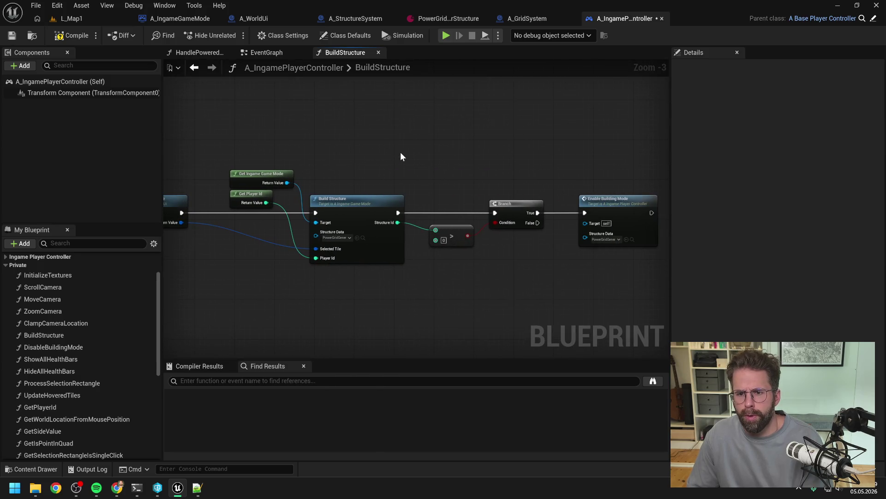
double_click(420, 188)
mouse_move(384, 224)
mouse_down()
mouse_move(428, 250)
mouse_move(494, 255)
mouse_up()
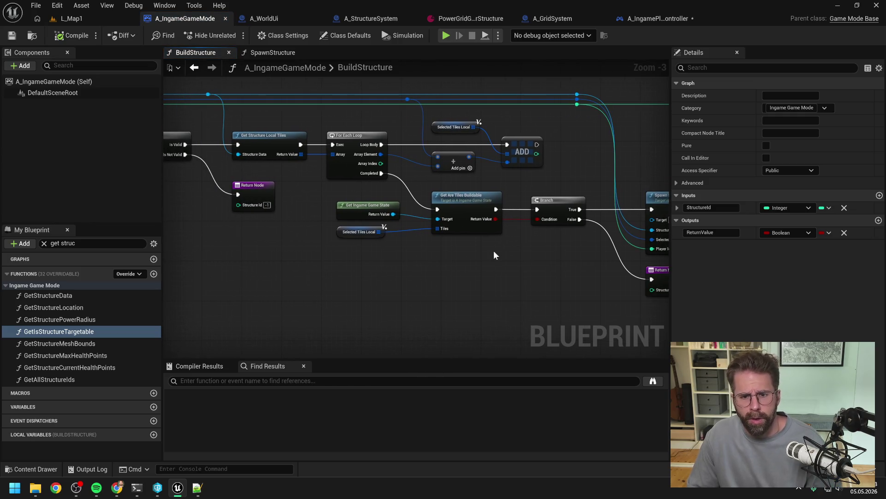
Follow Get Are Tiles Buildable into A_GridSystem and find its references by name.
double_click(467, 206)
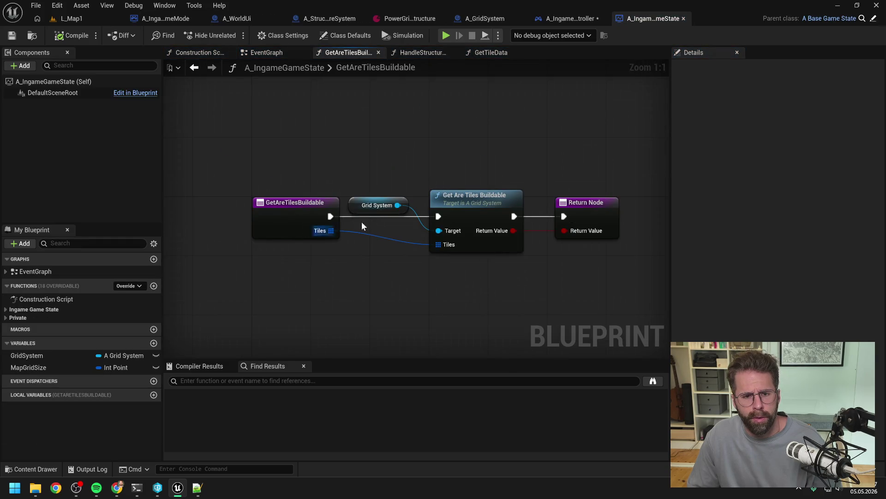
double_click(484, 204)
scroll(312, 193, up, 1)
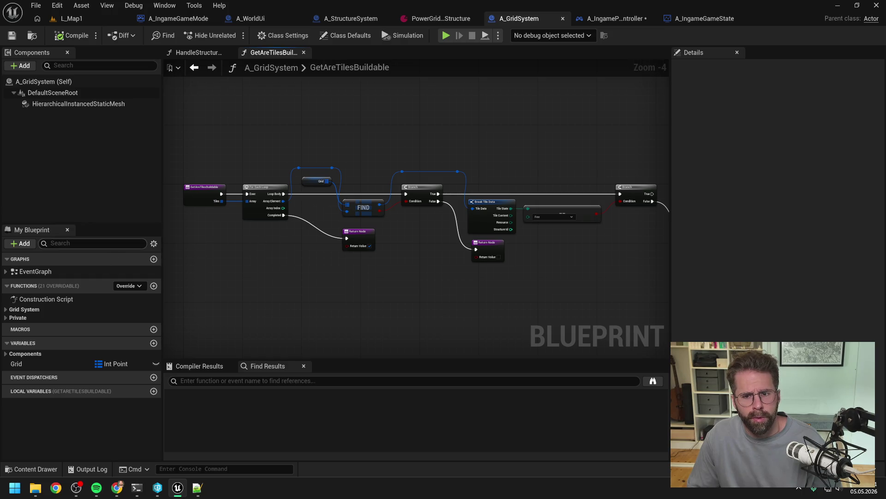
click(93, 243)
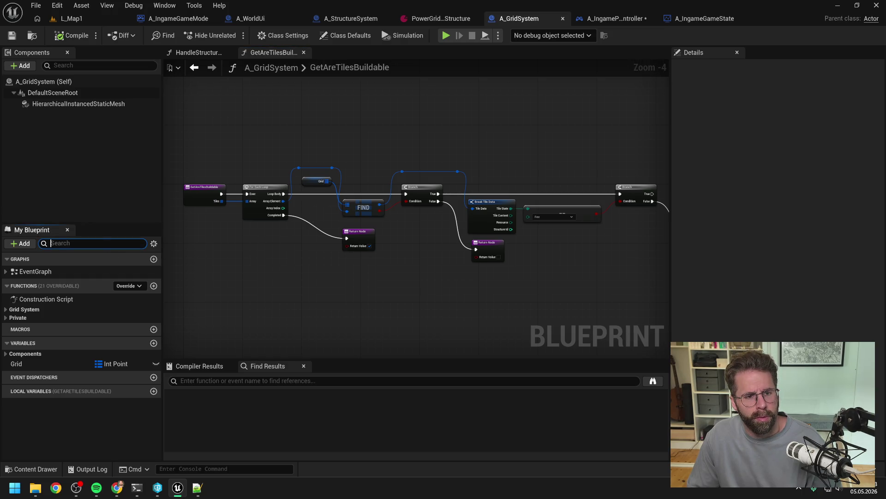
right_click(193, 190)
mouse_move(231, 295)
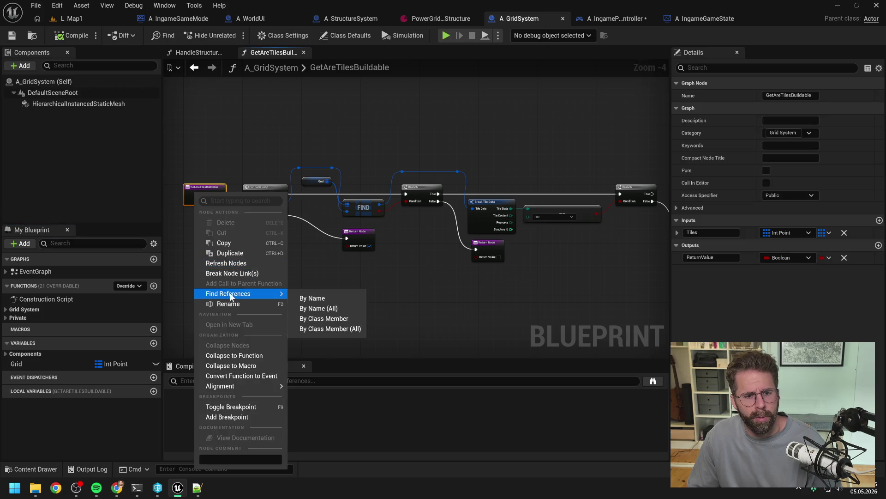
click(313, 298)
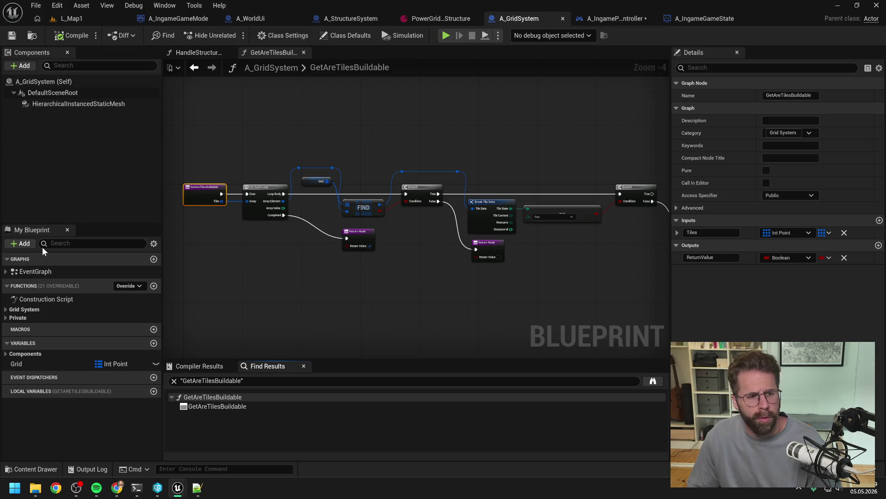
Select GetAreTilesBuildable among the grid system's private functions and delete it.
click(10, 317)
click(10, 309)
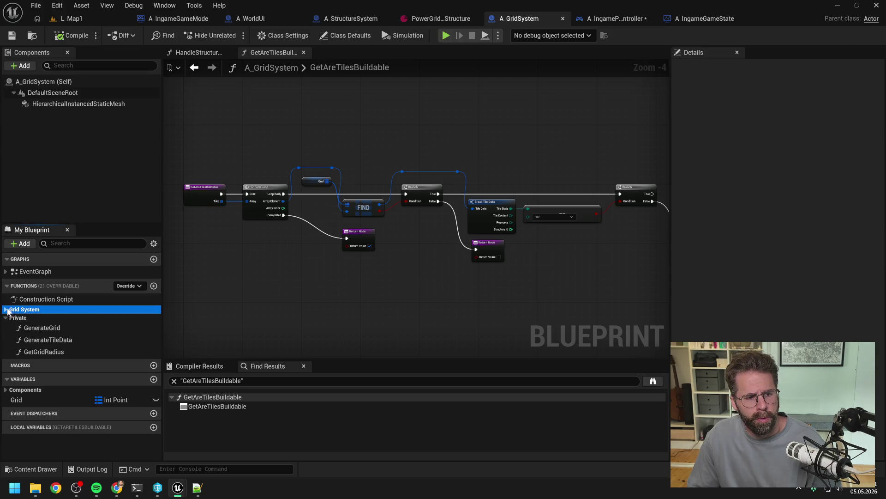
click(54, 331)
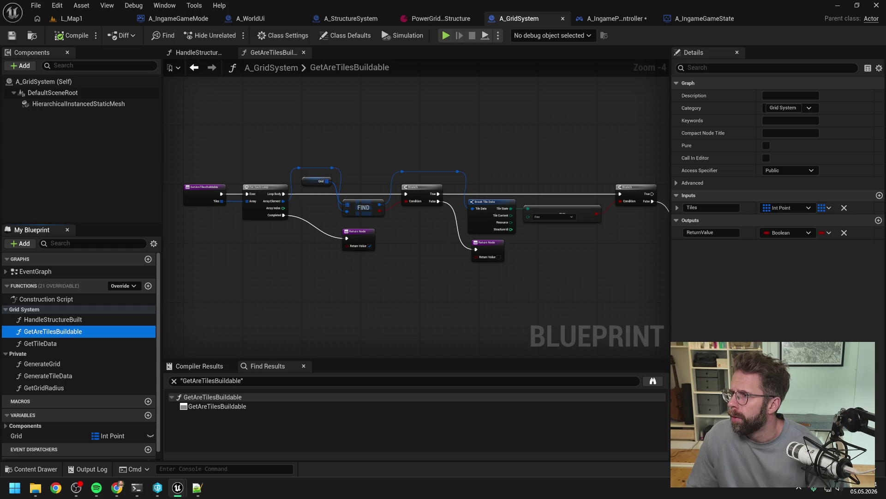
key(Delete)
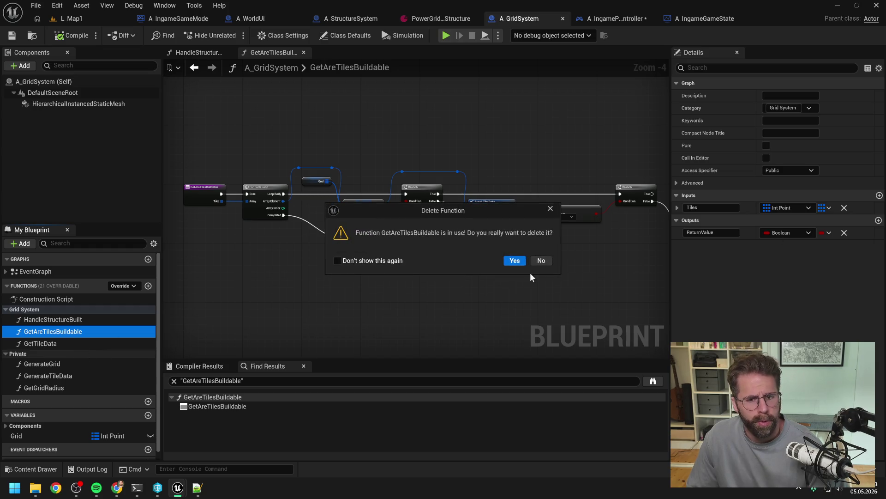
Confirm the grid system deletion, then delete GetAreTilesBuildable from A_IngameGameState too.
click(513, 259)
click(621, 18)
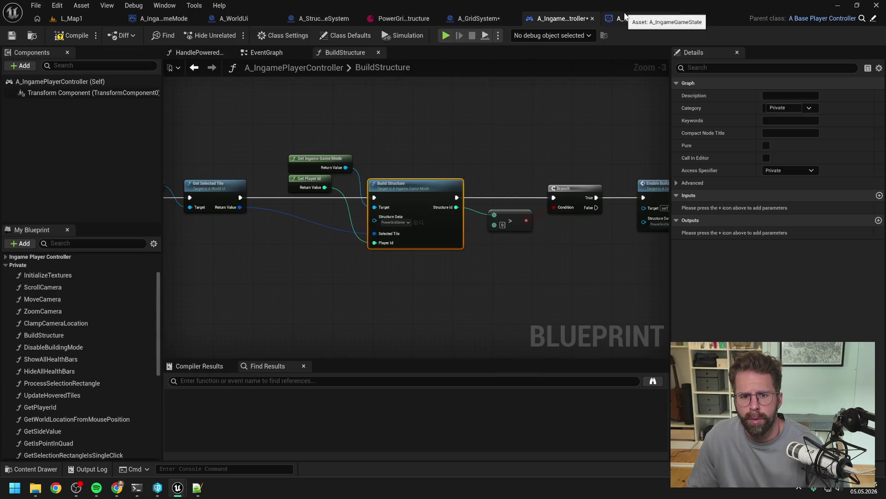
click(641, 18)
click(437, 162)
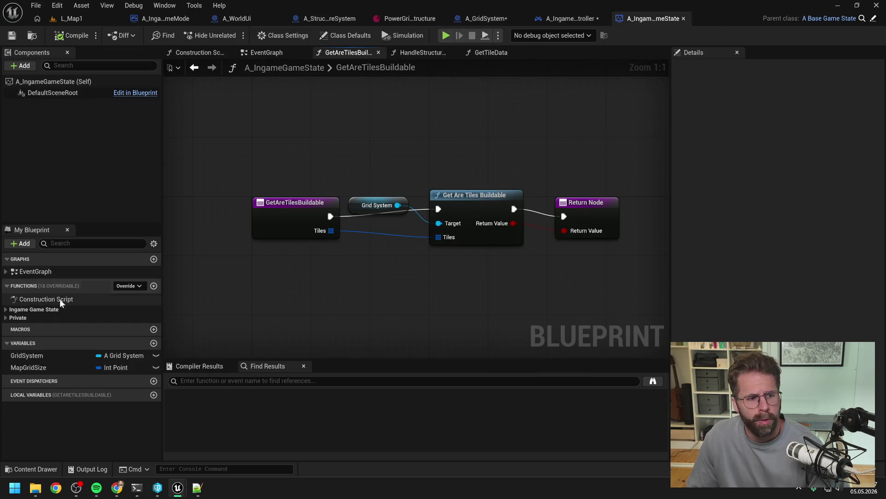
click(6, 309)
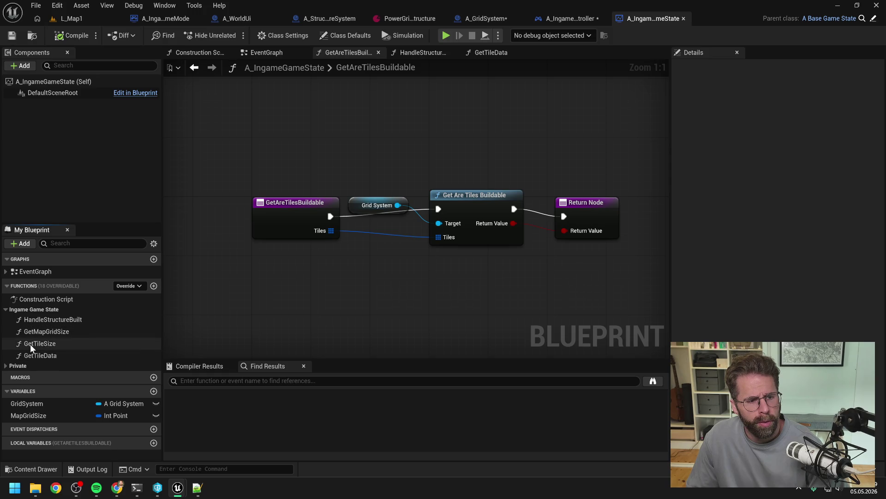
click(17, 365)
click(61, 388)
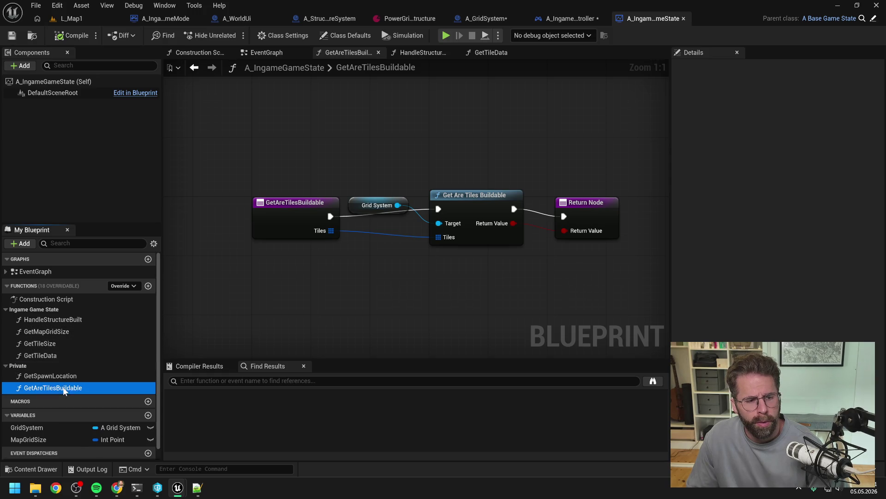
key(Delete)
click(515, 260)
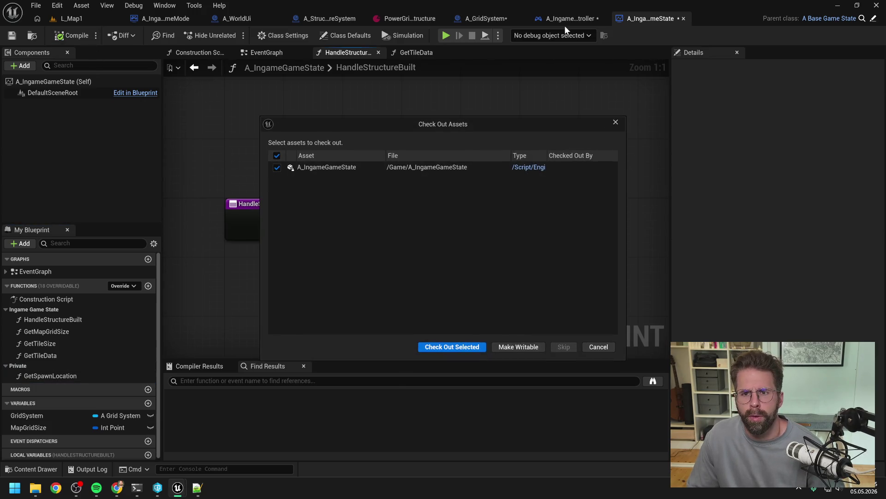
click(461, 346)
Return to the game mode's BuildStructure graph and select the broken tiles-check nodes.
click(483, 18)
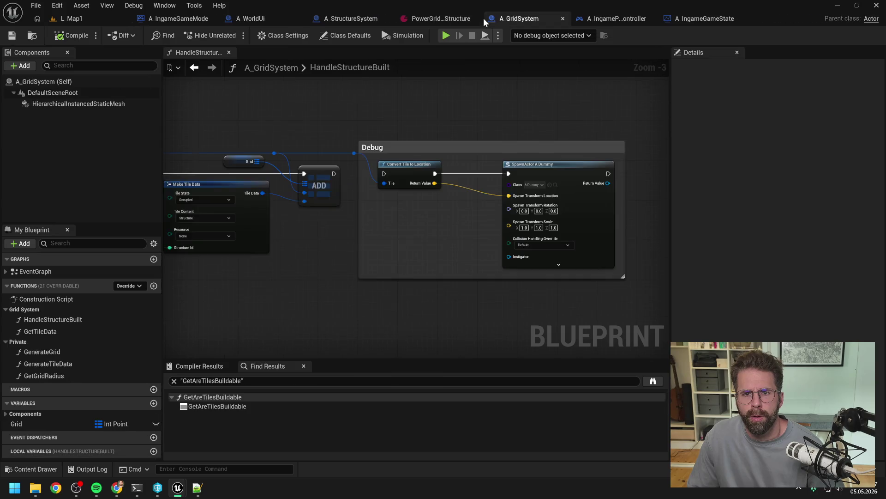
drag(392, 109, 505, 114)
scroll(504, 114, down, 2)
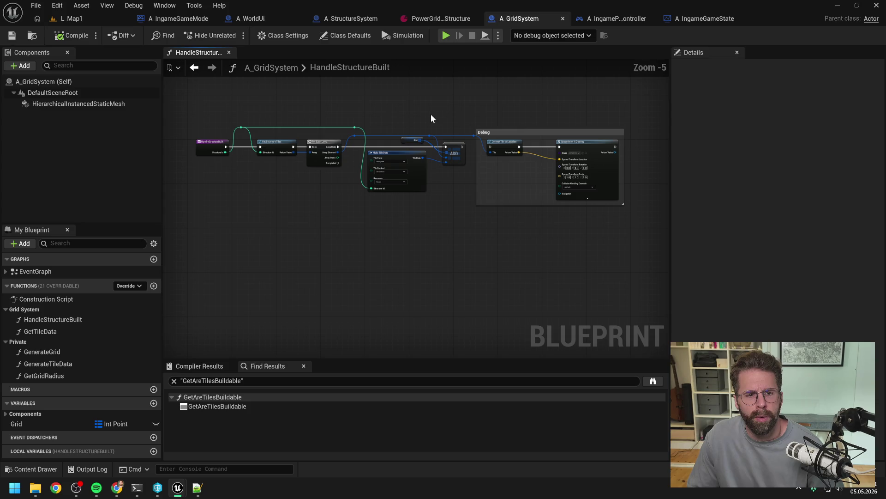
drag(431, 119, 454, 124)
click(249, 19)
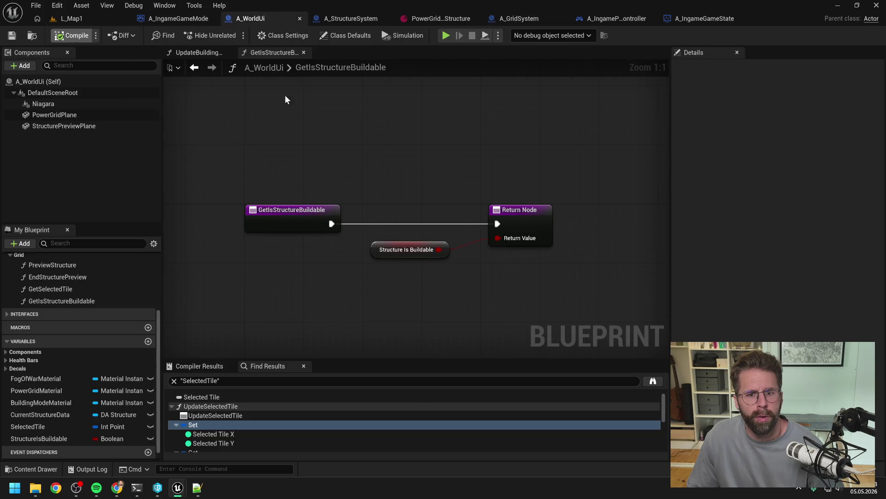
click(617, 19)
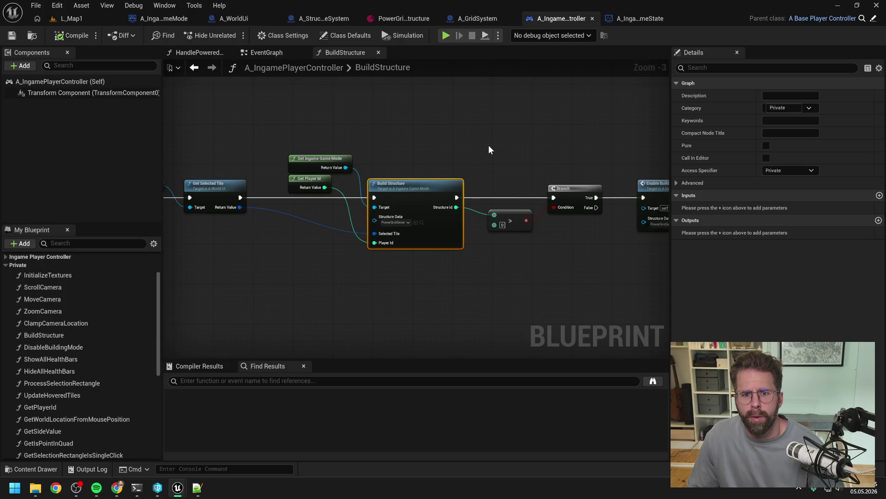
double_click(411, 194)
drag(344, 194, 458, 255)
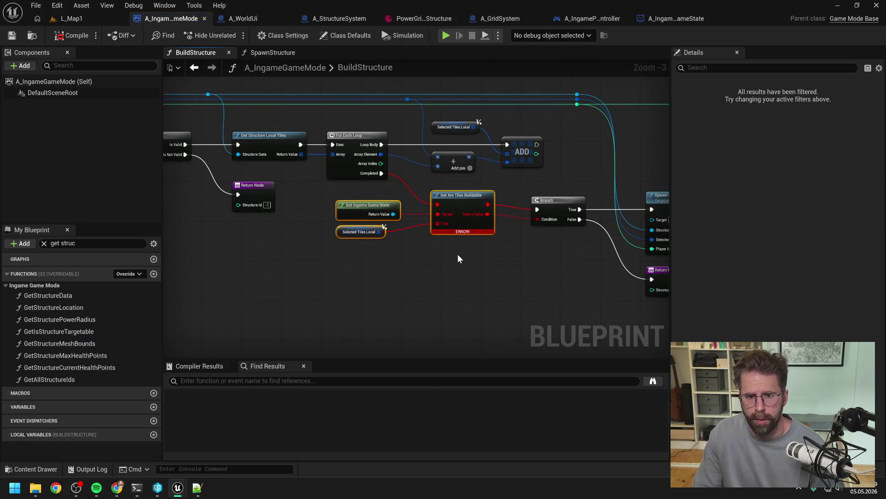
Delete the broken tiles-check nodes plus the obsolete tile loop and local tiles nodes.
key(Delete)
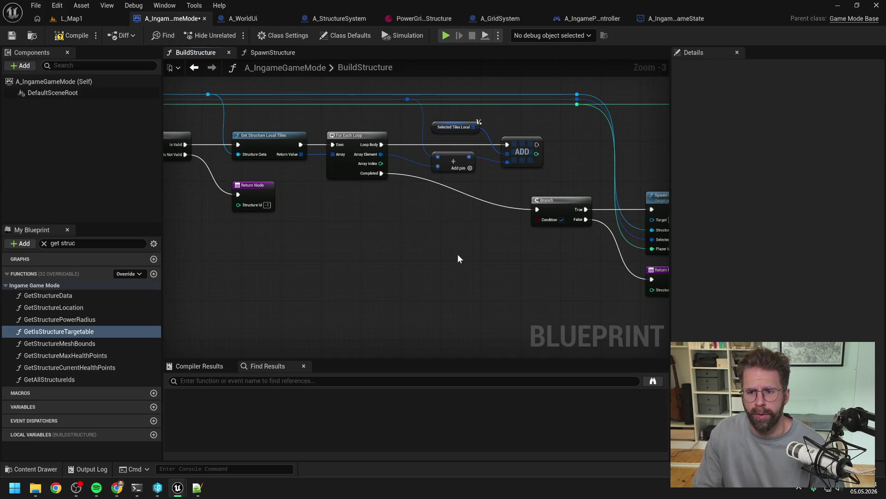
drag(469, 227, 430, 261)
drag(471, 216, 260, 157)
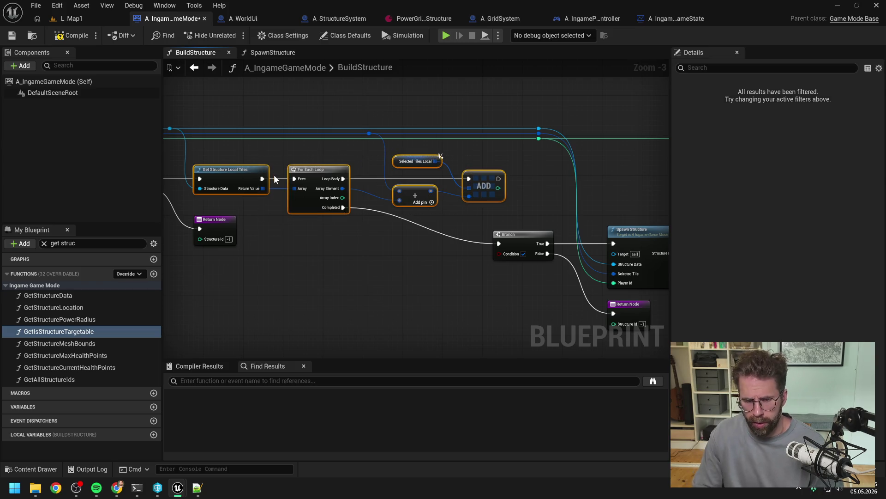
key(Delete)
Review the Is Valid, Branch and entry nodes and save the game mode blueprint.
drag(337, 248, 445, 255)
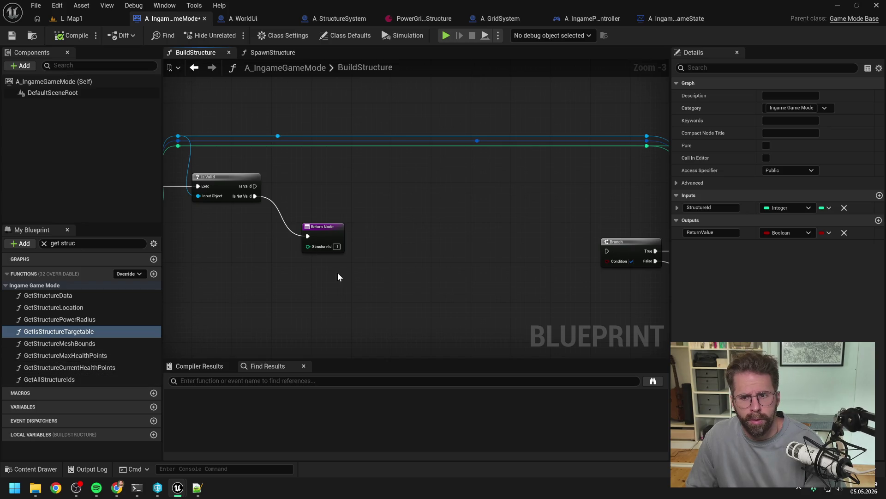
drag(338, 272, 201, 260)
drag(284, 274, 474, 253)
click(305, 184)
click(206, 179)
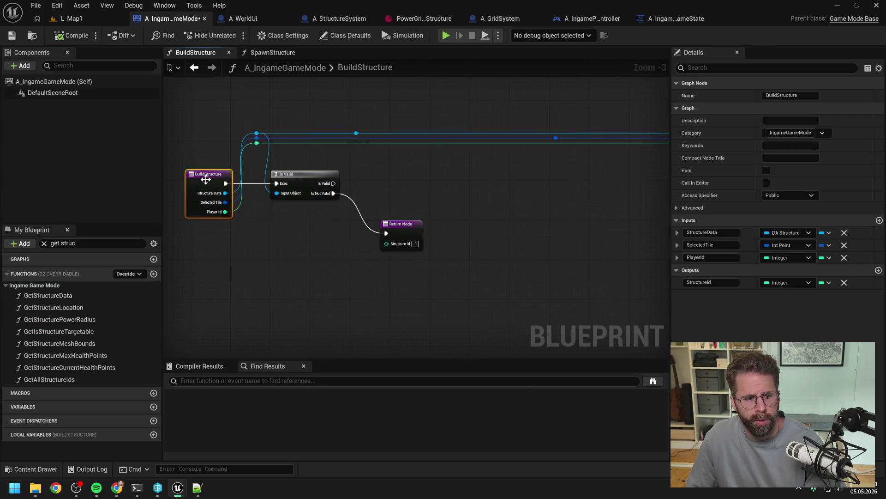
click(243, 219)
key(ctrl+s)
Wire Is Valid into the Branch and regroup the reroute knots, Branch and Return Node.
click(273, 52)
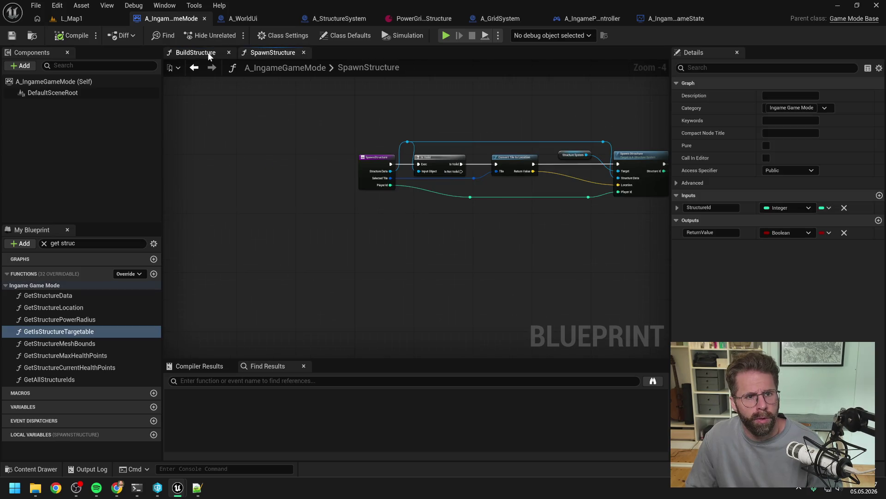
click(208, 53)
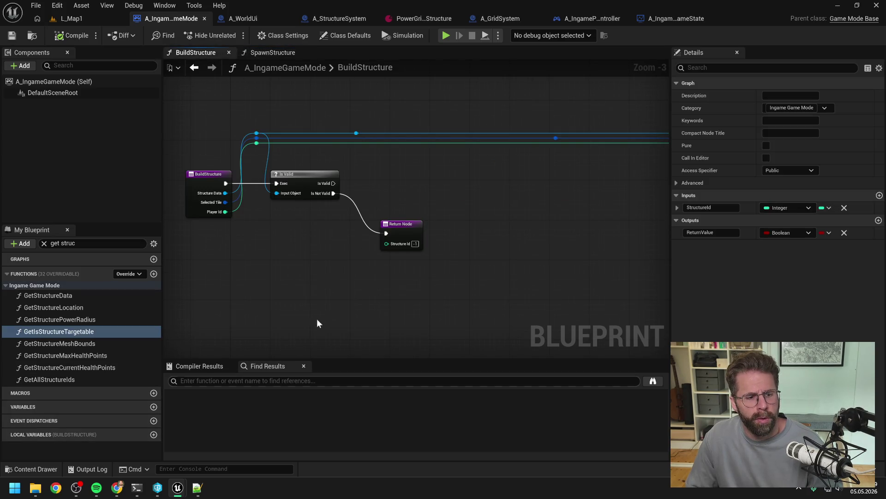
scroll(351, 192, down, 1)
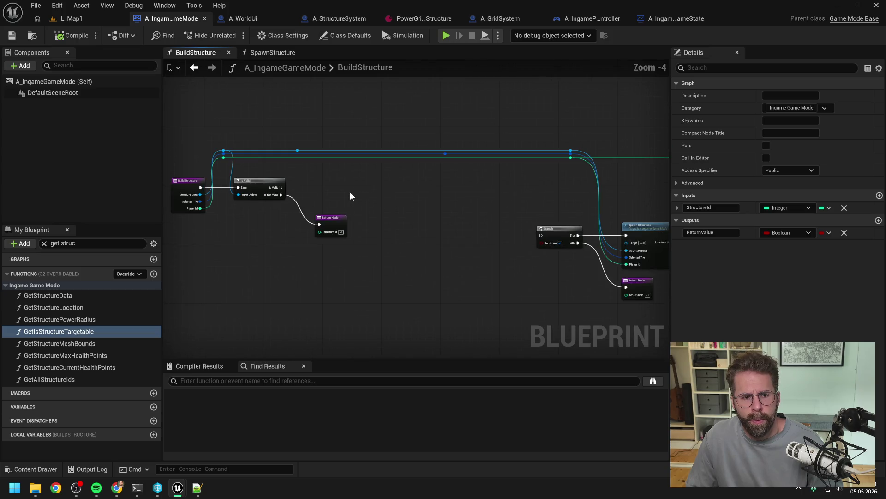
mouse_move(281, 185)
mouse_down()
mouse_move(491, 226)
mouse_move(625, 235)
mouse_up()
drag(291, 137, 471, 176)
ctrl+click(560, 236)
ctrl+click(641, 291)
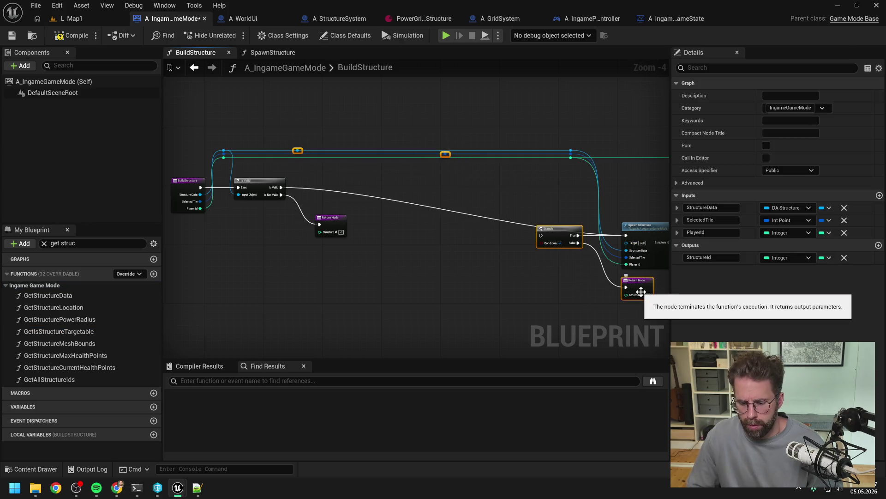
key(Delete)
scroll(331, 260, down, 4)
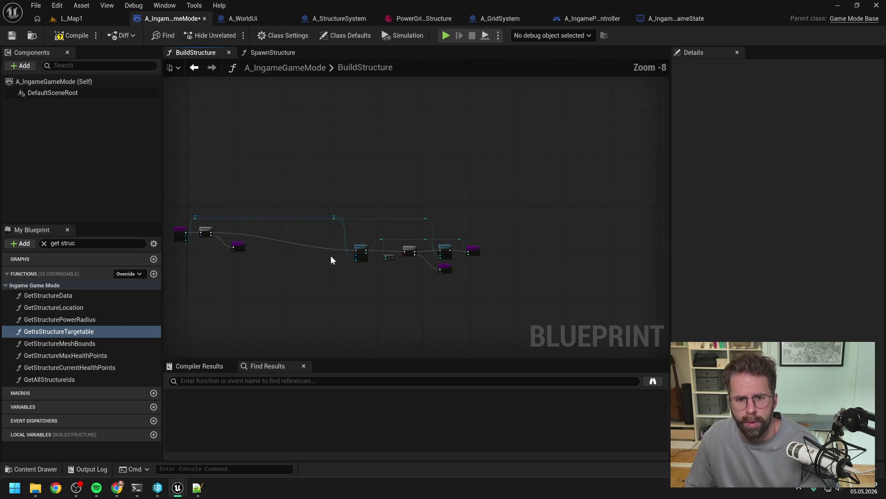
Rearrange the Spawn Structure, Branch and Return nodes, moving the left Return Node below Is Valid.
drag(331, 256, 503, 291)
scroll(502, 291, up, 3)
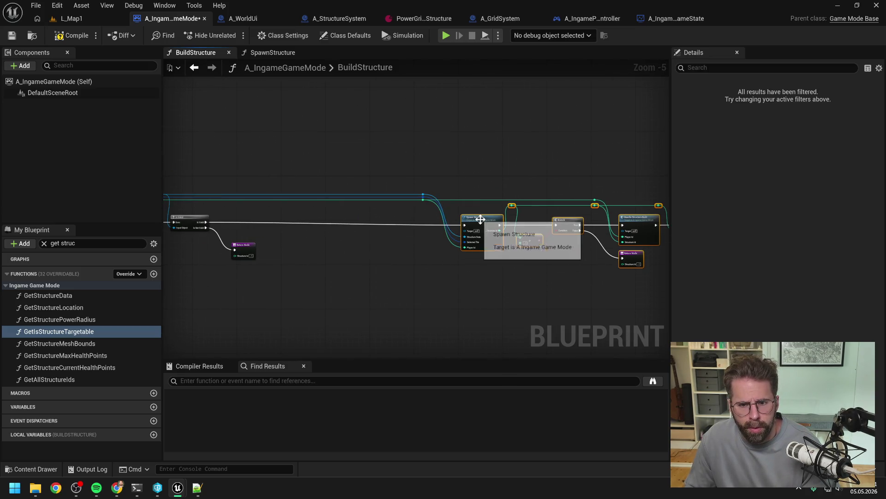
drag(463, 246, 366, 255)
drag(317, 148, 630, 273)
scroll(530, 283, up, 3)
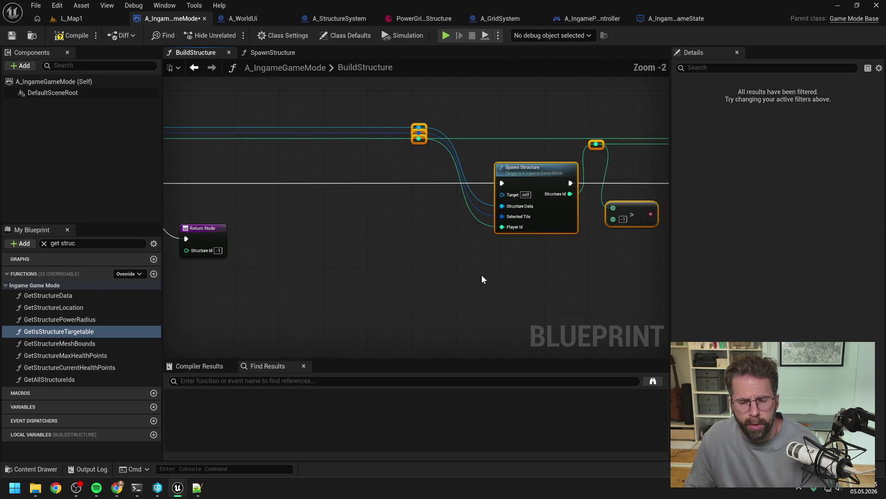
scroll(483, 277, down, 1)
mouse_move(474, 277)
mouse_down()
mouse_move(425, 277)
mouse_move(515, 296)
mouse_up()
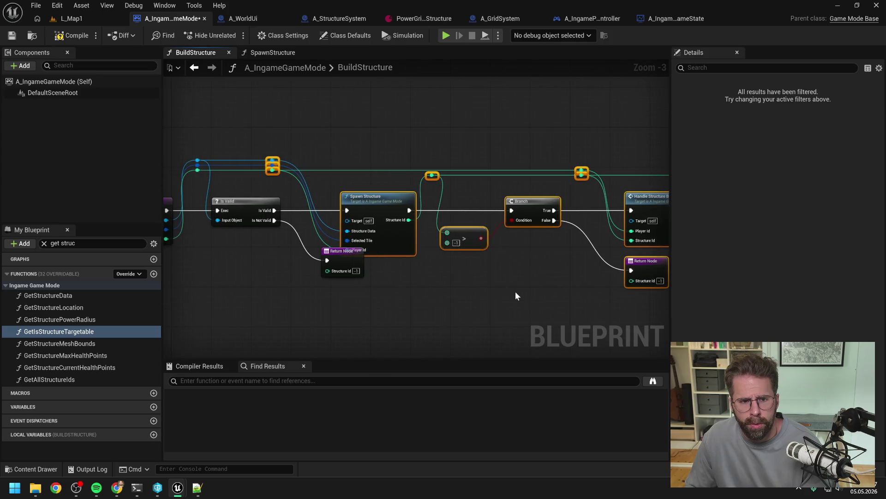
drag(436, 288, 472, 293)
drag(271, 145, 329, 191)
drag(384, 255, 378, 280)
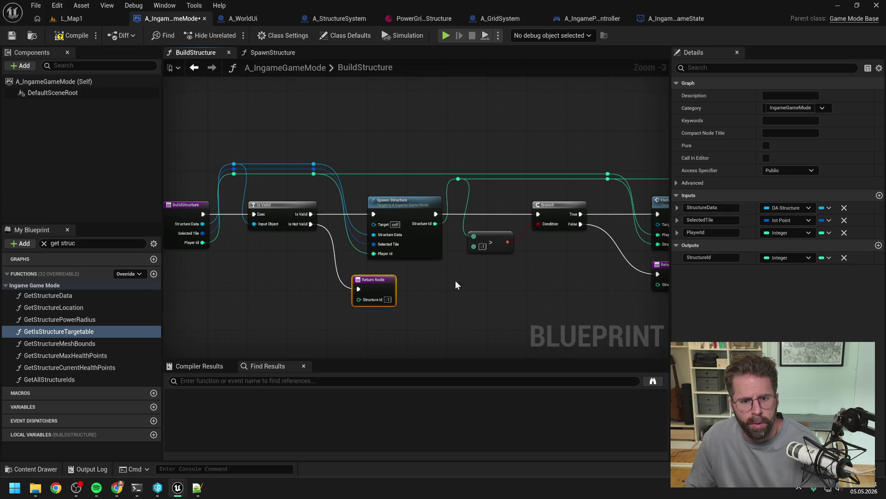
drag(455, 281, 389, 257)
Route Is Not Valid through a reroute knot to the right Return Node and delete the left one.
mouse_move(250, 202)
mouse_down()
mouse_move(601, 252)
mouse_move(563, 246)
mouse_move(552, 260)
mouse_up()
double_click(563, 241)
key(Escape)
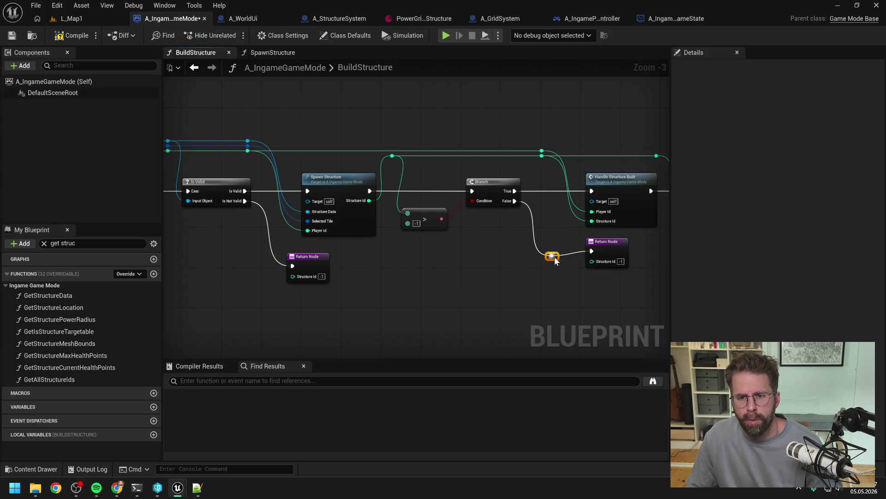
key(q)
click(515, 291)
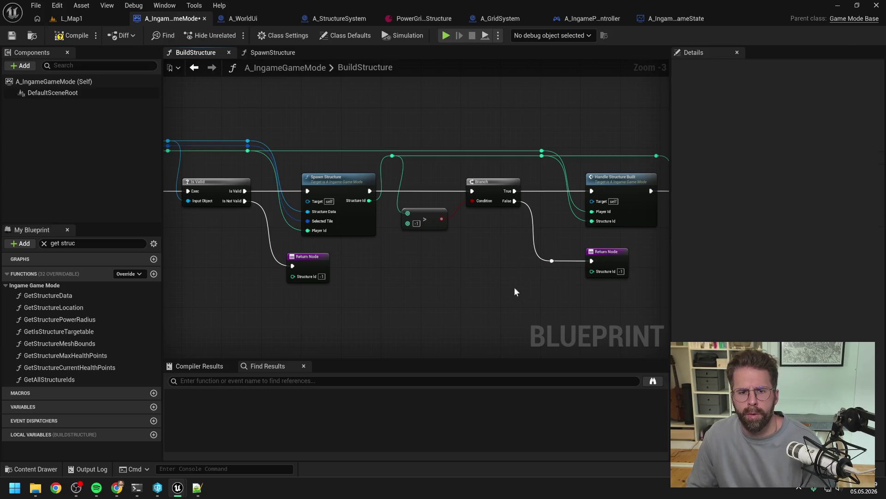
mouse_move(245, 202)
mouse_down()
mouse_move(519, 267)
mouse_move(553, 261)
mouse_up()
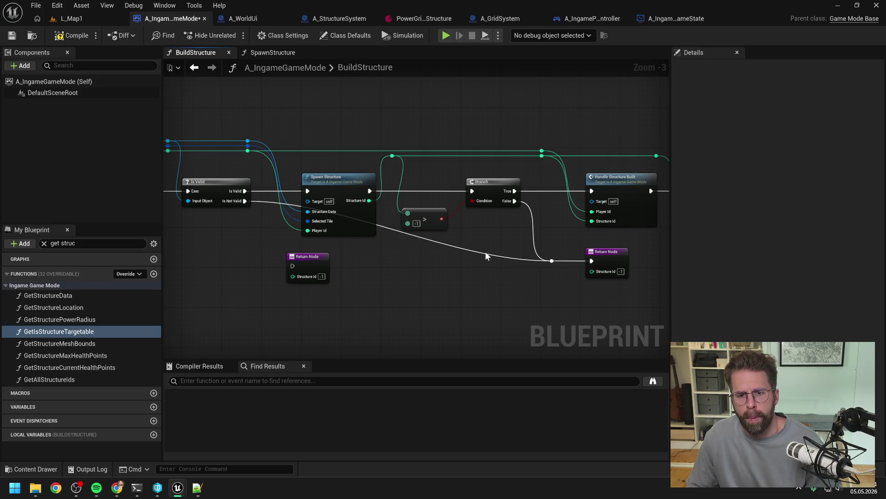
key(Delete)
double_click(432, 239)
drag(432, 239, 267, 262)
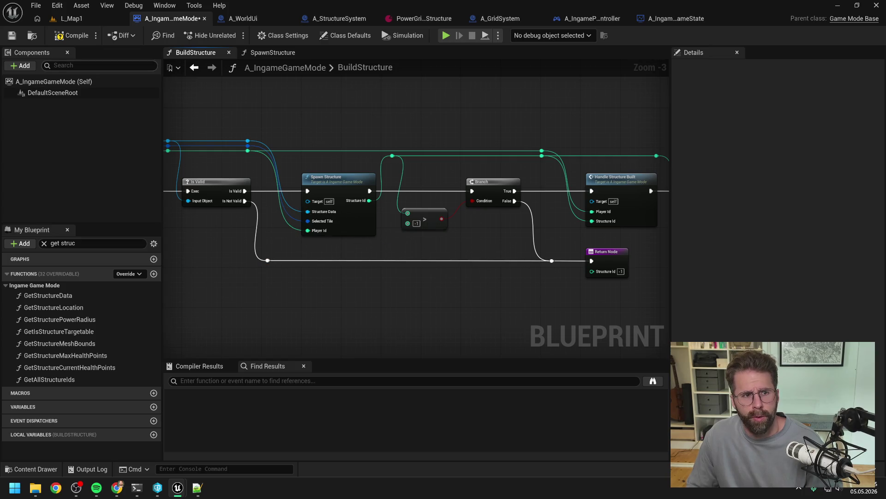
Compile and save BuildStructure, then start a play session in L_Map1.
click(71, 35)
key(ctrl+s)
scroll(361, 101, down, 2)
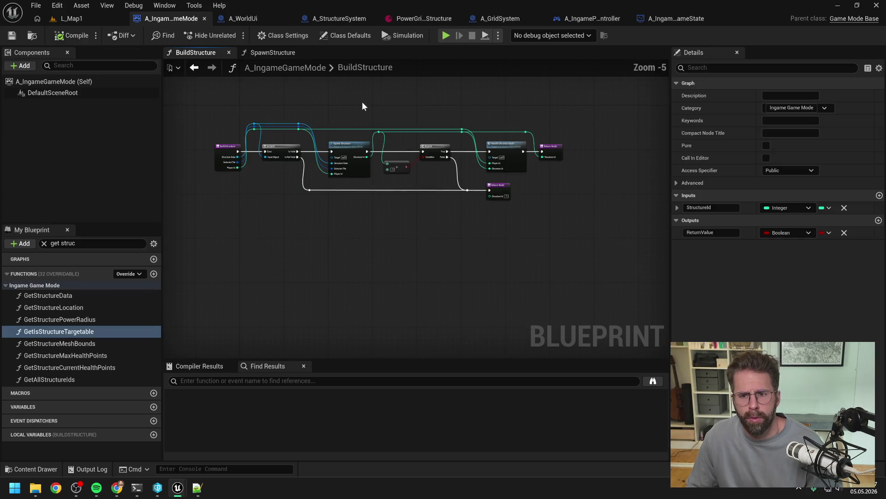
scroll(416, 110, up, 2)
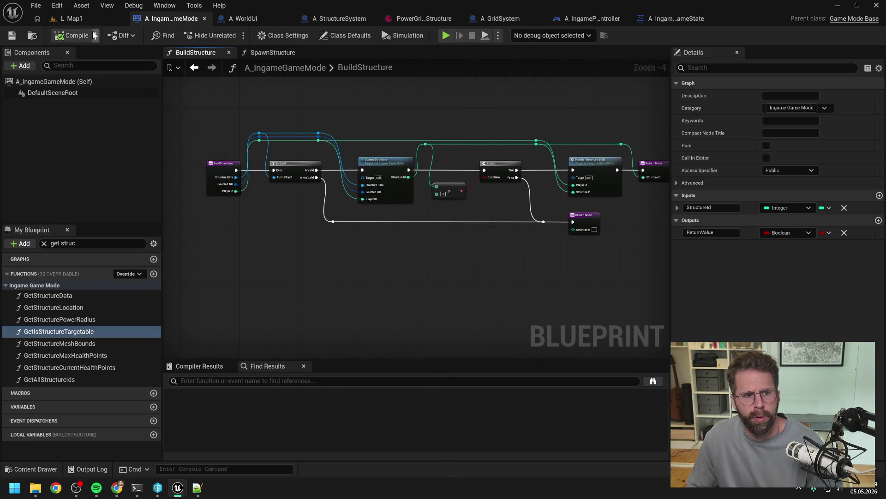
click(72, 19)
click(231, 35)
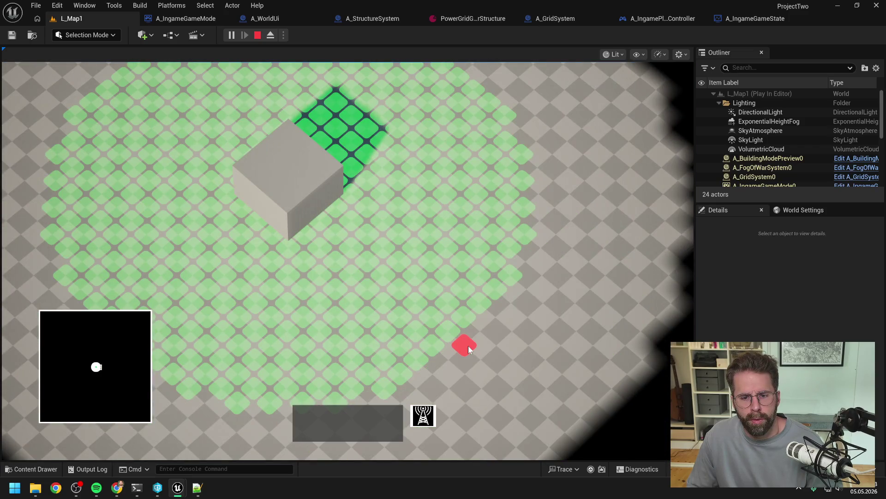
Place seven single-tile structures around the grid, select the large cube, then stop playing.
click(478, 285)
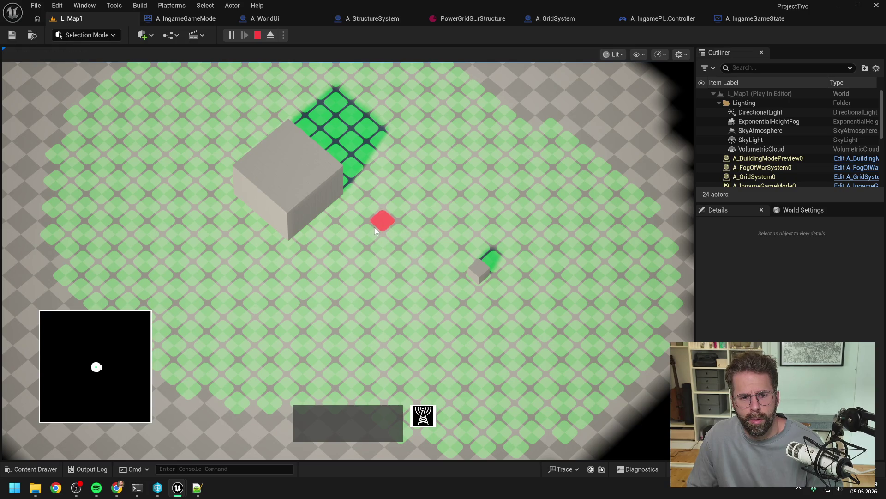
click(356, 228)
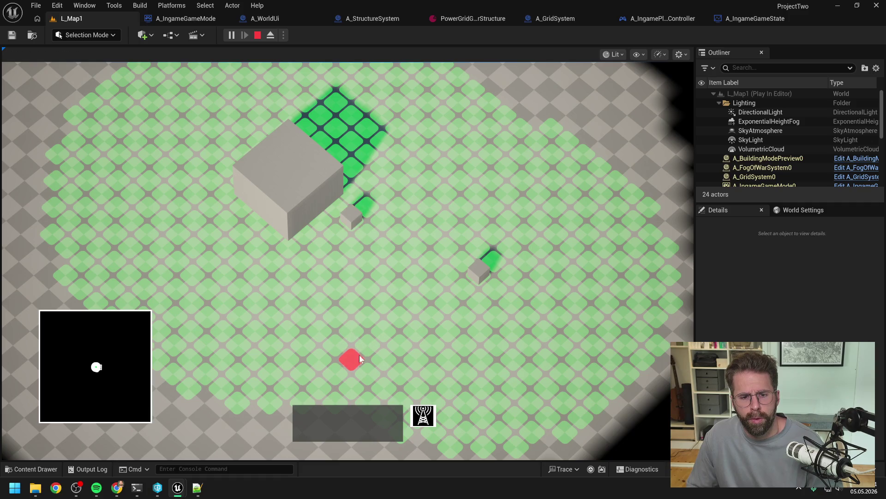
click(341, 371)
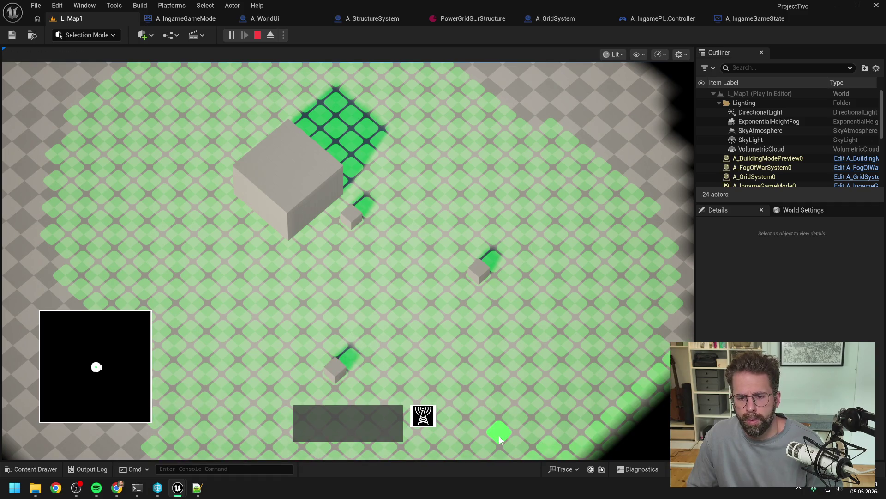
scroll(489, 409, down, 2)
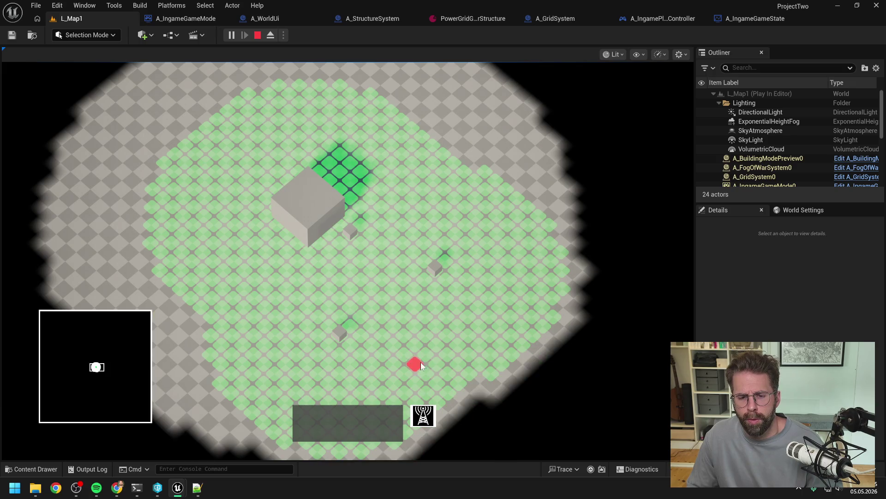
click(425, 376)
click(496, 325)
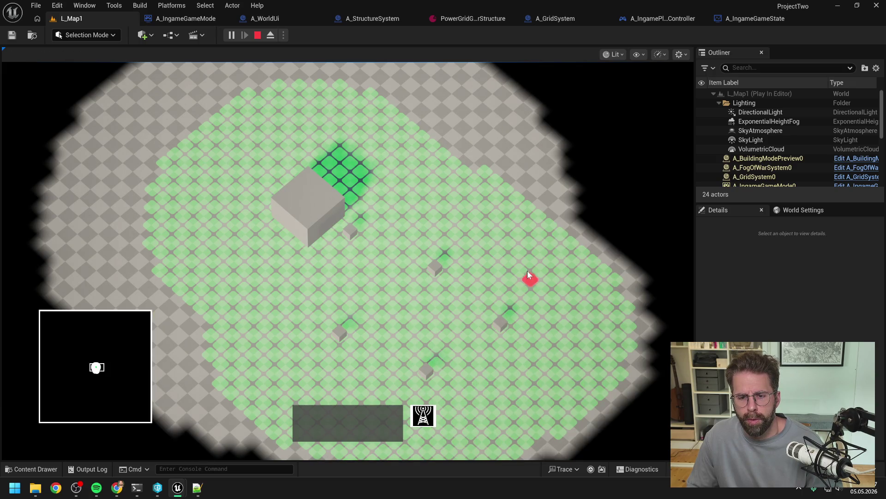
click(526, 246)
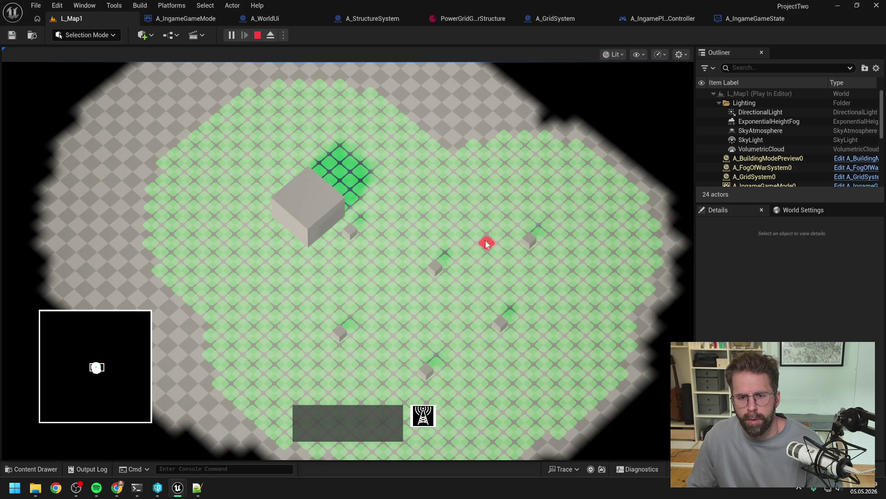
click(447, 183)
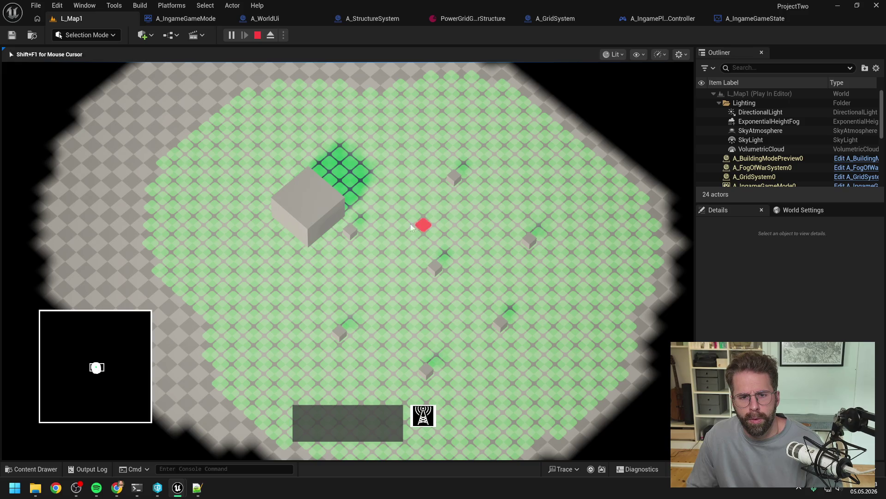
click(345, 216)
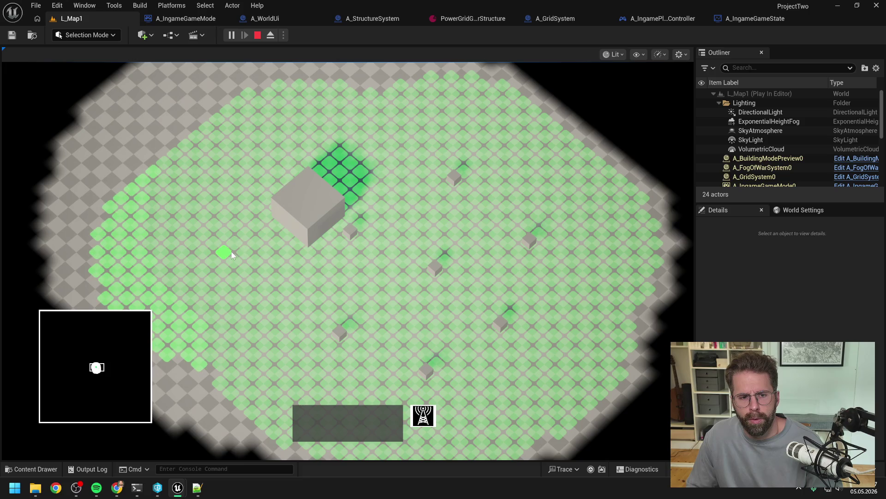
key(Escape)
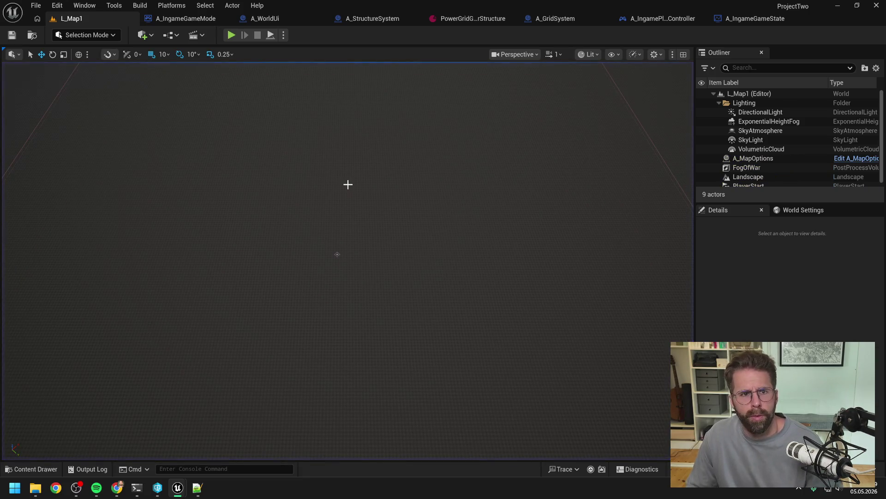
In A_IngamePlayerController, find references by name to the HandlePoweredTileAdded function.
click(277, 19)
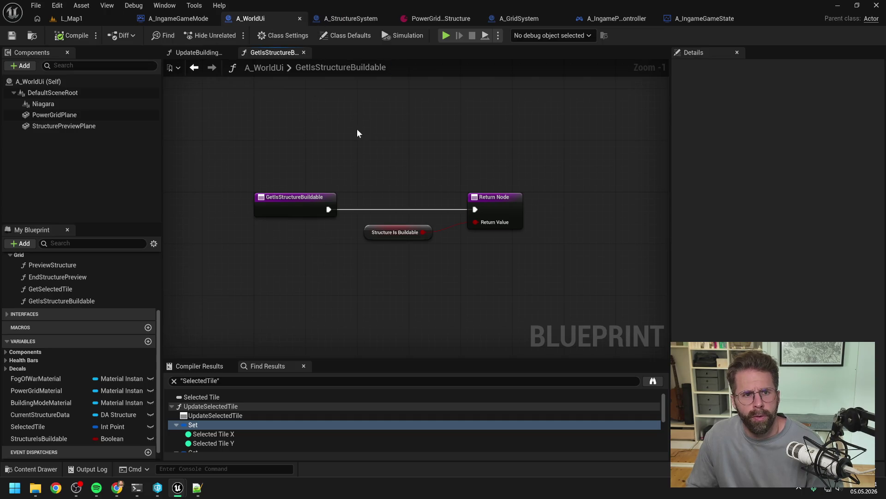
click(178, 19)
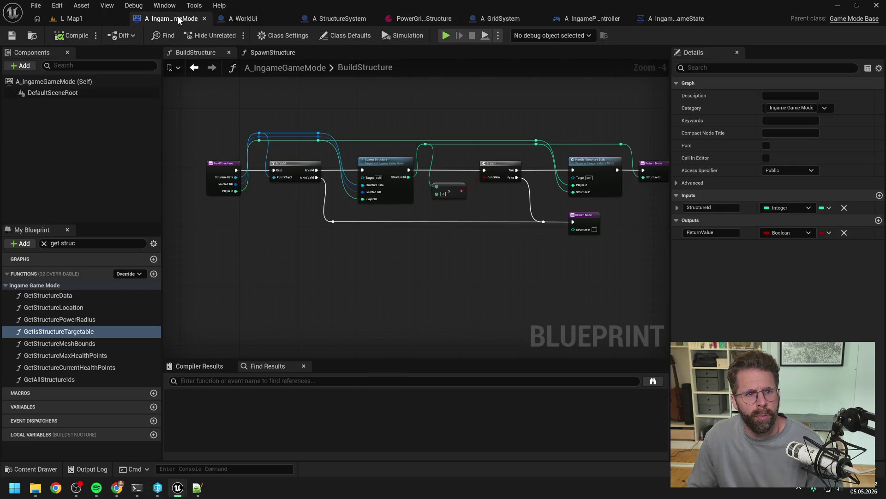
click(671, 18)
click(382, 130)
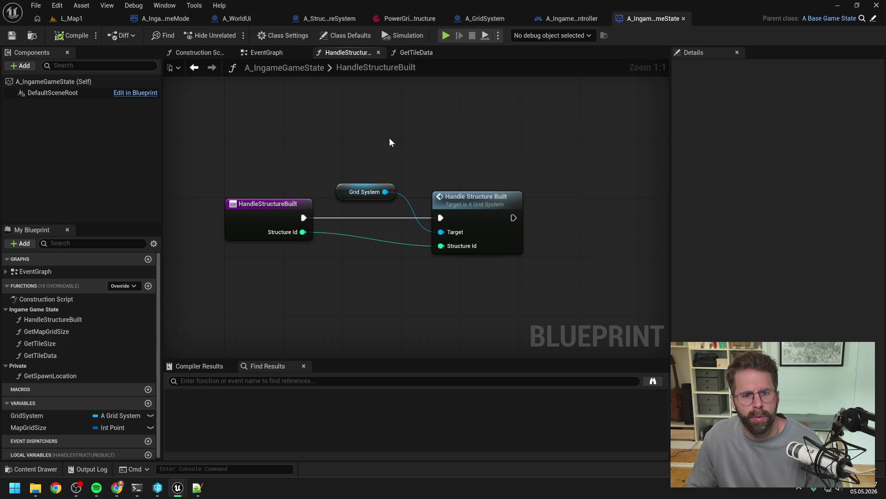
click(556, 19)
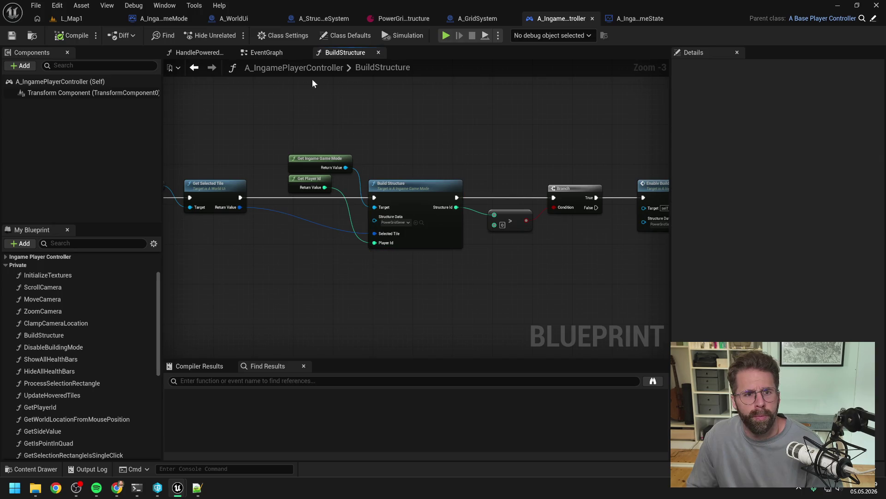
click(194, 52)
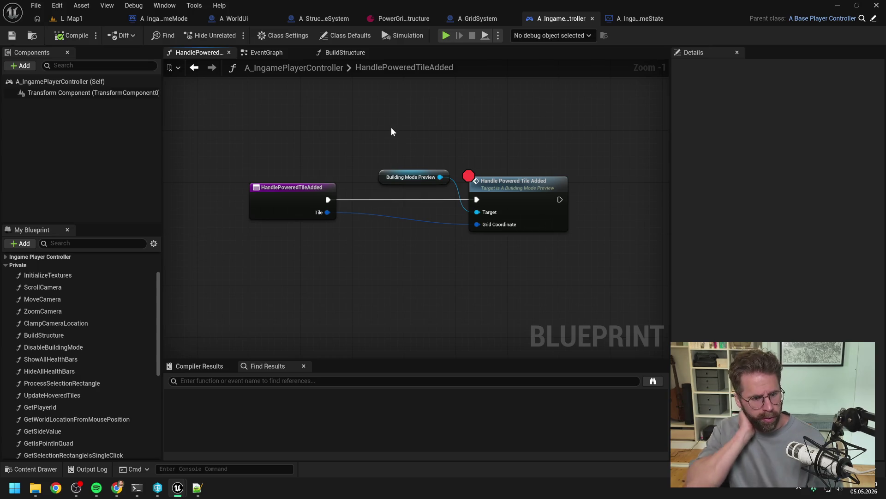
right_click(295, 210)
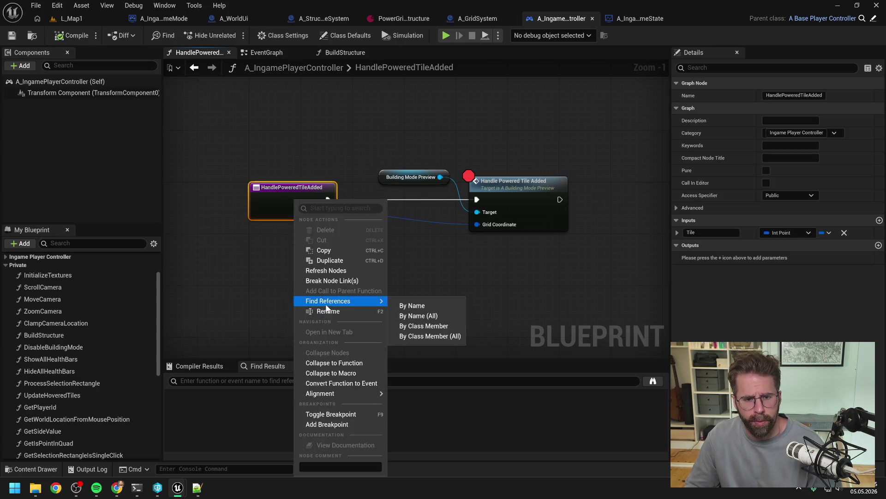
click(411, 305)
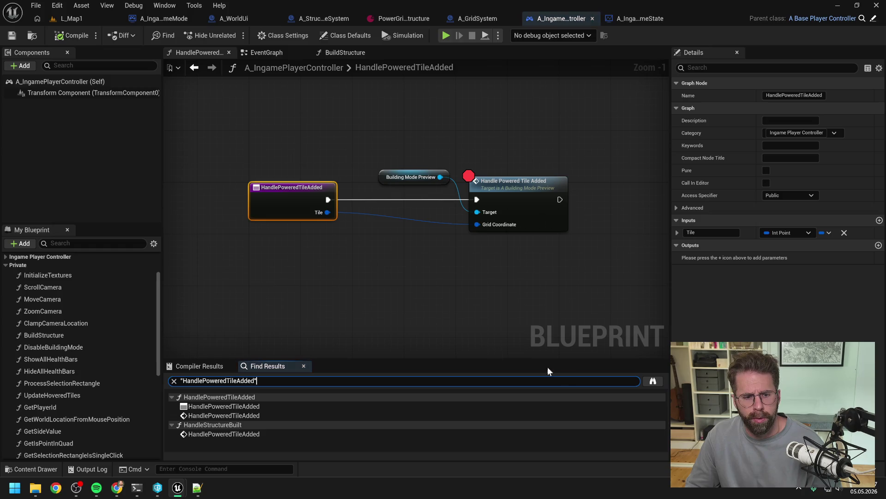
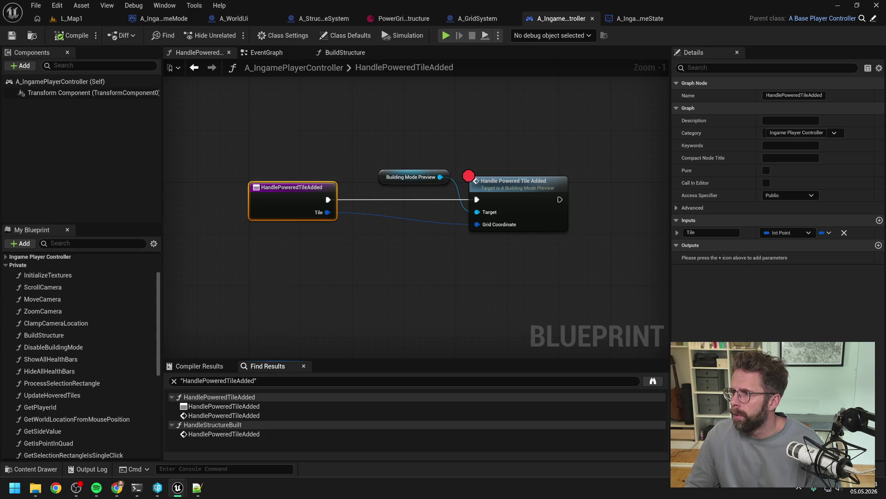
Bring up the player state's HandlePoweredTileAdded graph and frame its nodes.
key(alt+Left)
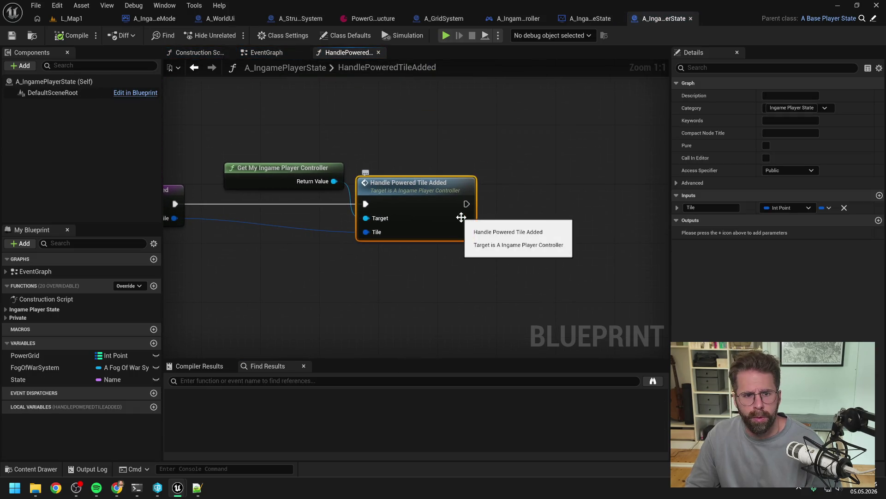
drag(399, 276, 524, 259)
click(490, 270)
scroll(478, 264, down, 1)
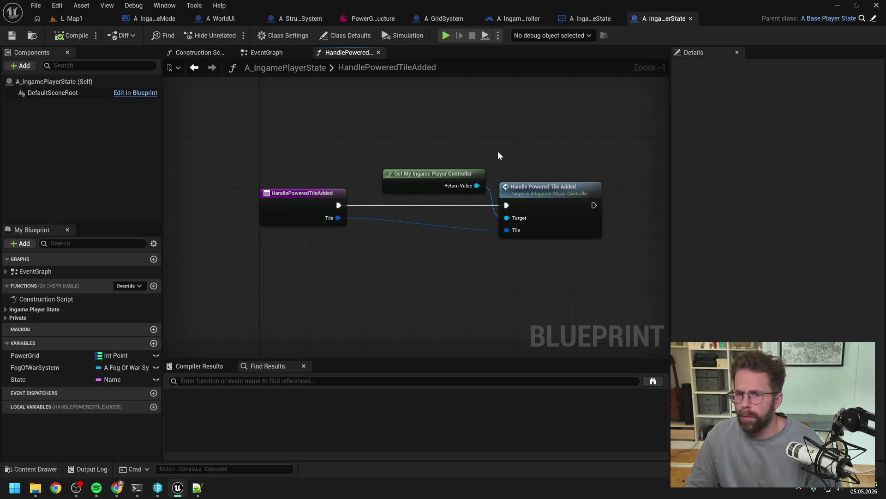
drag(498, 151, 484, 140)
Compile the player state, play-test building mode, then stop and return to the blueprint.
click(77, 35)
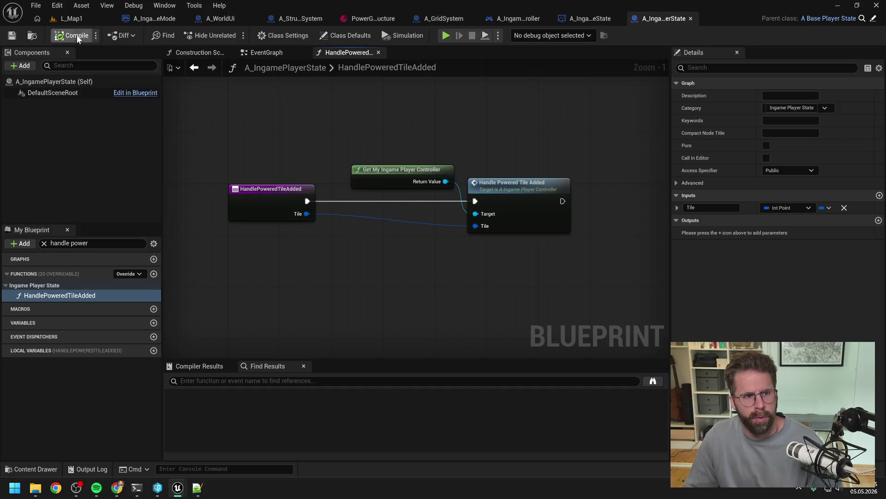
click(71, 19)
click(228, 35)
click(434, 410)
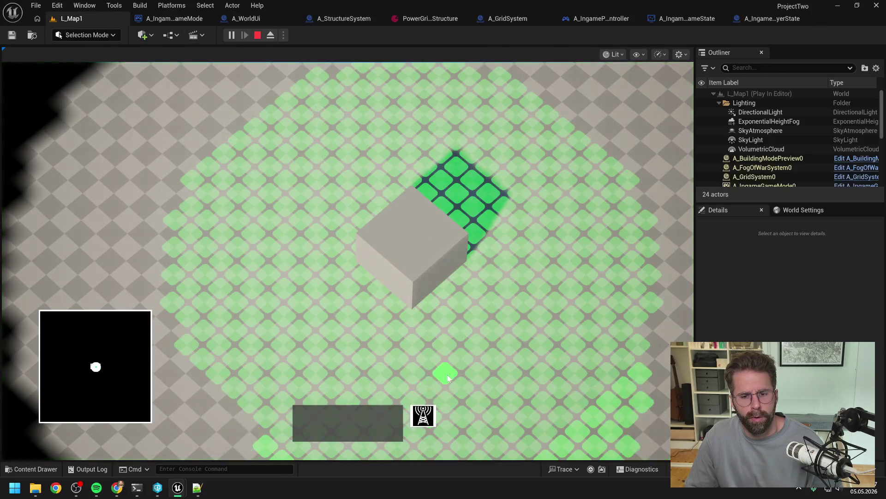
scroll(508, 370, down, 3)
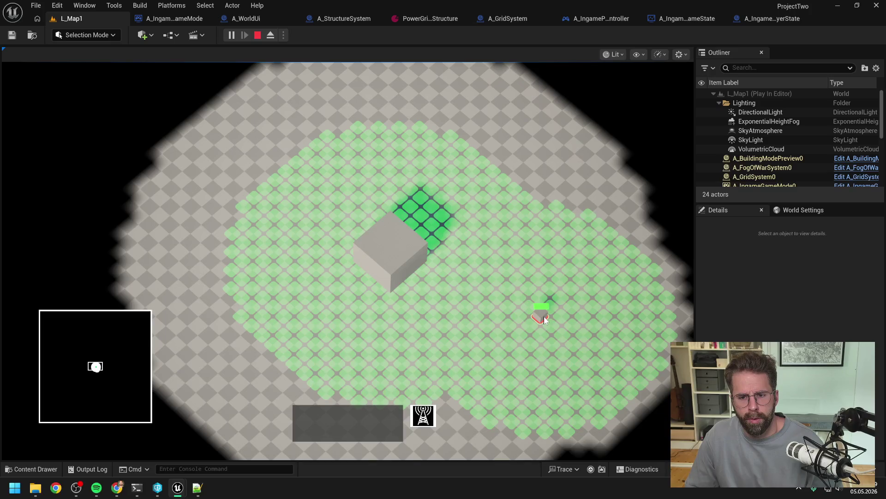
right_click(523, 178)
key(Escape)
click(769, 17)
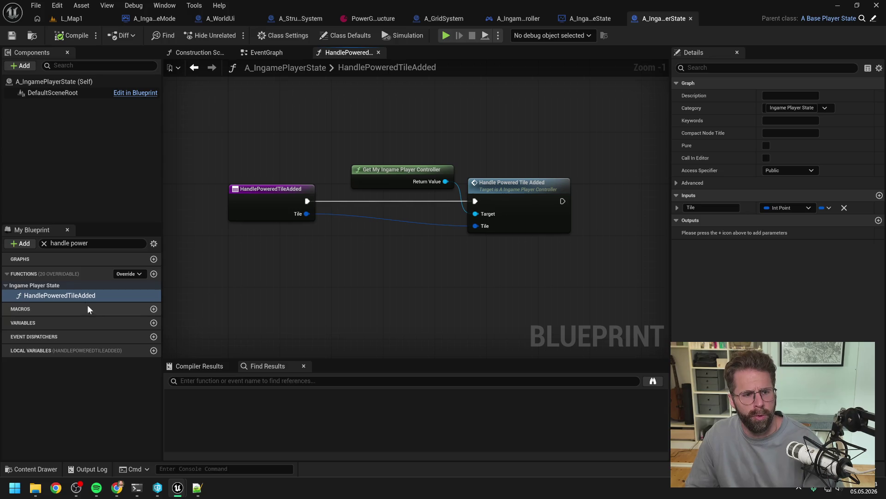
Delete the player state's HandlePoweredTileAdded function and recompile.
click(79, 295)
key(Delete)
click(62, 41)
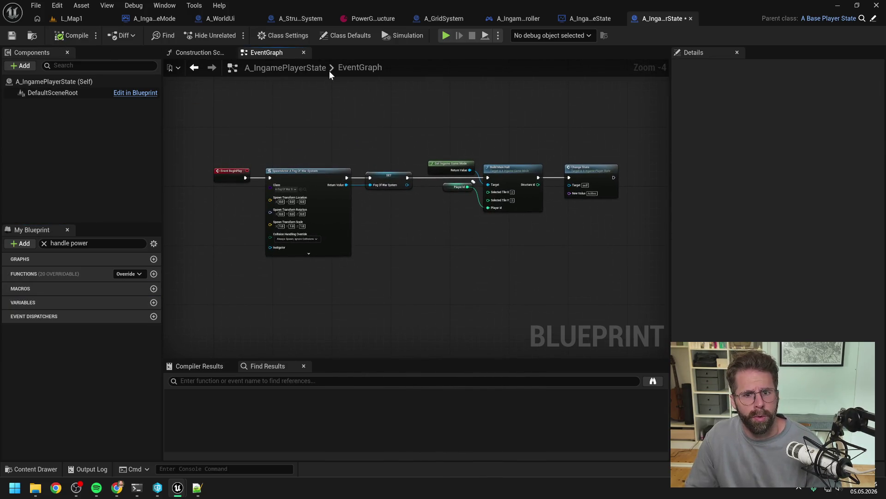
Find HandlePoweredTileAdded in the player controller via a 'power tile' search and compile it.
click(594, 17)
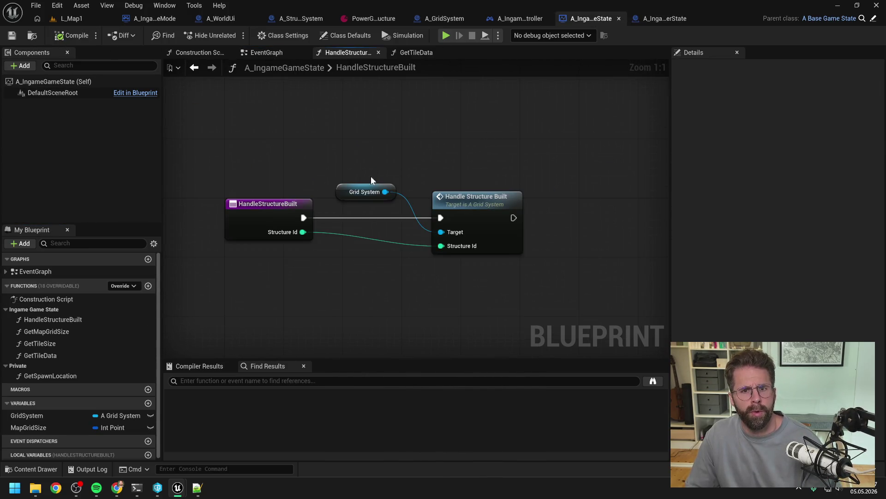
click(517, 18)
click(92, 243)
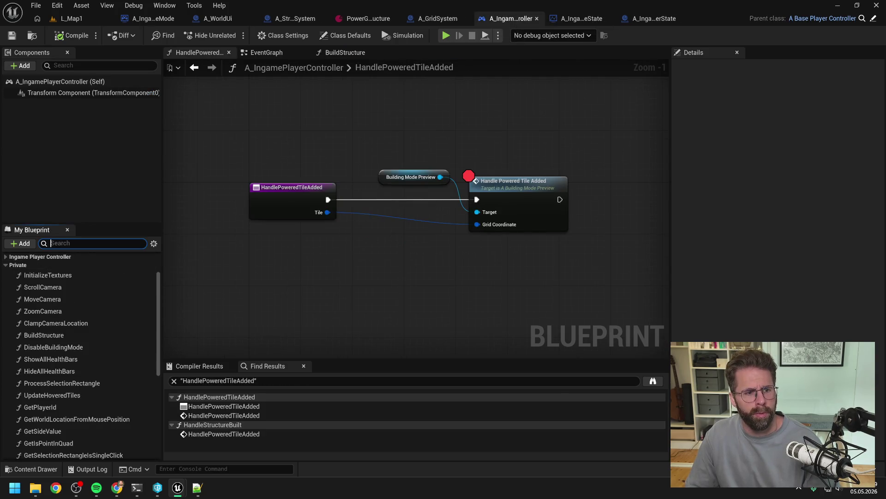
text(power tile)
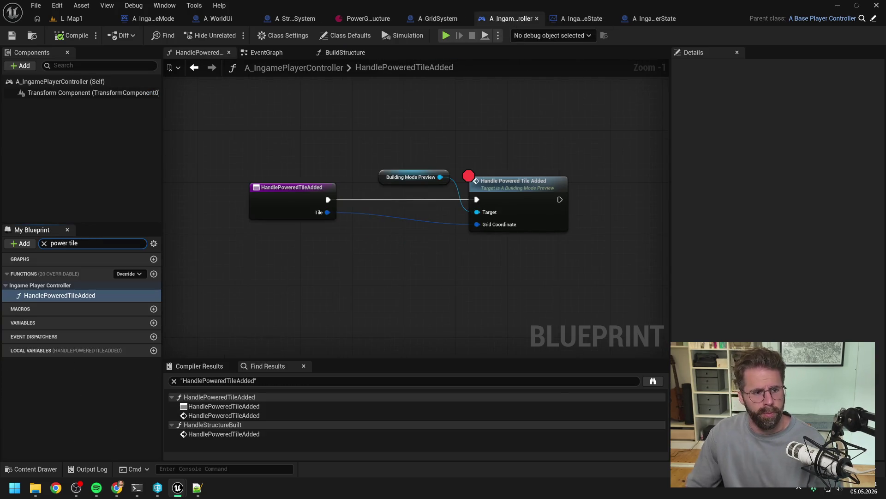
click(95, 298)
click(70, 35)
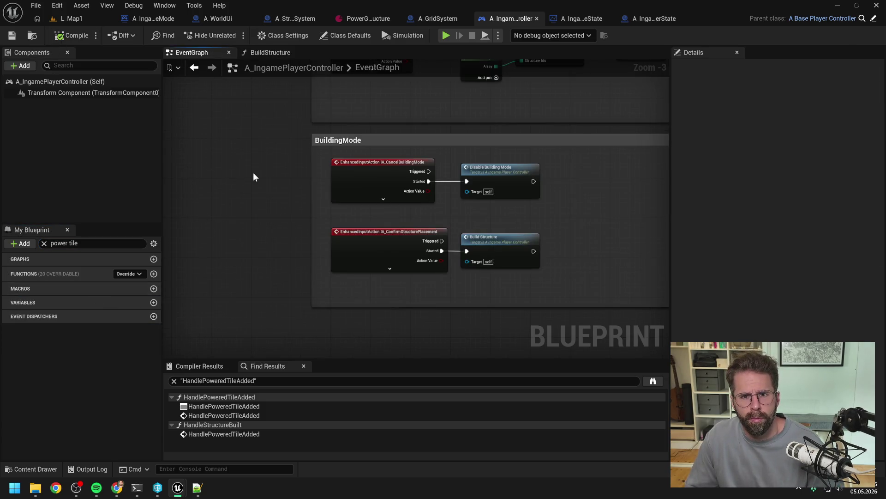
Review the grid system, structure system, world UI and game mode blueprints.
click(436, 19)
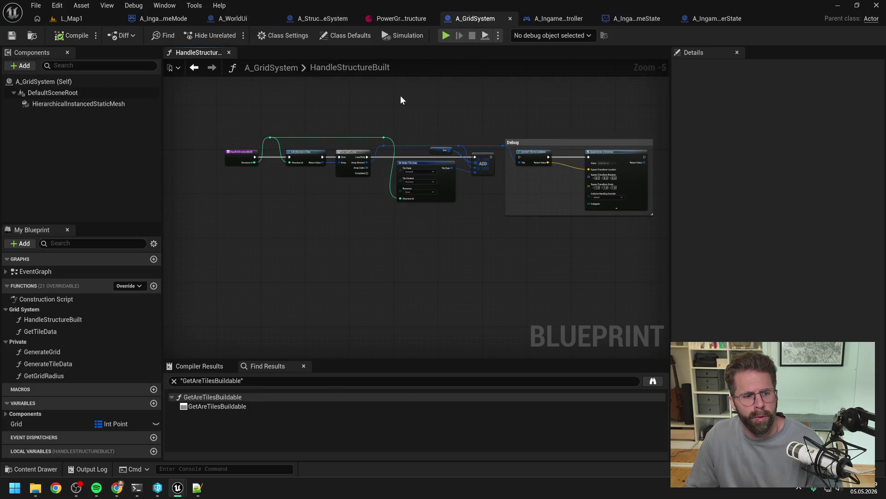
click(314, 18)
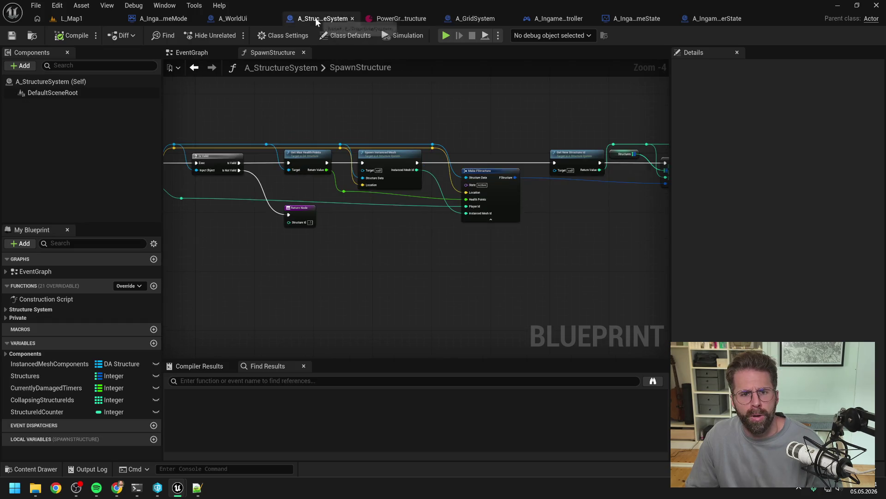
click(233, 18)
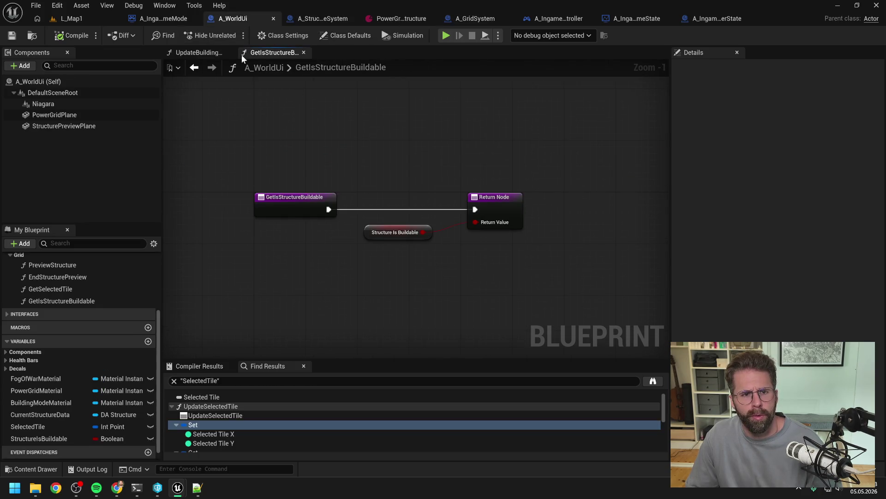
click(172, 18)
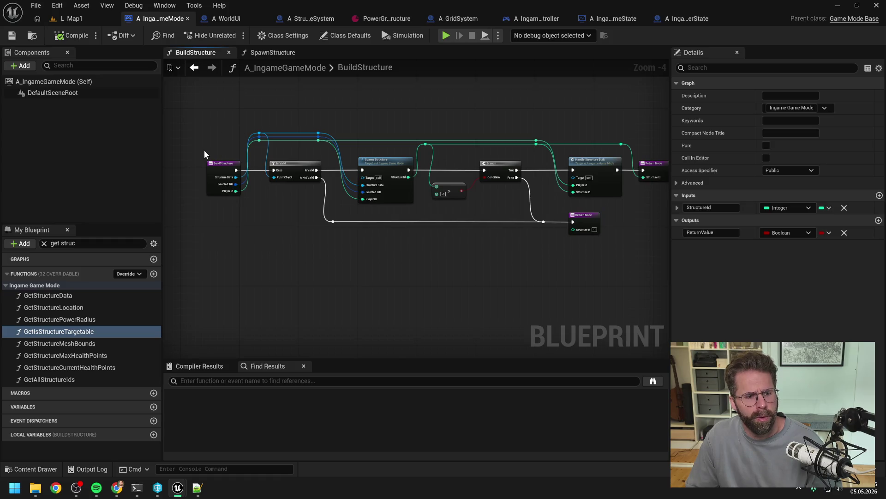
click(233, 19)
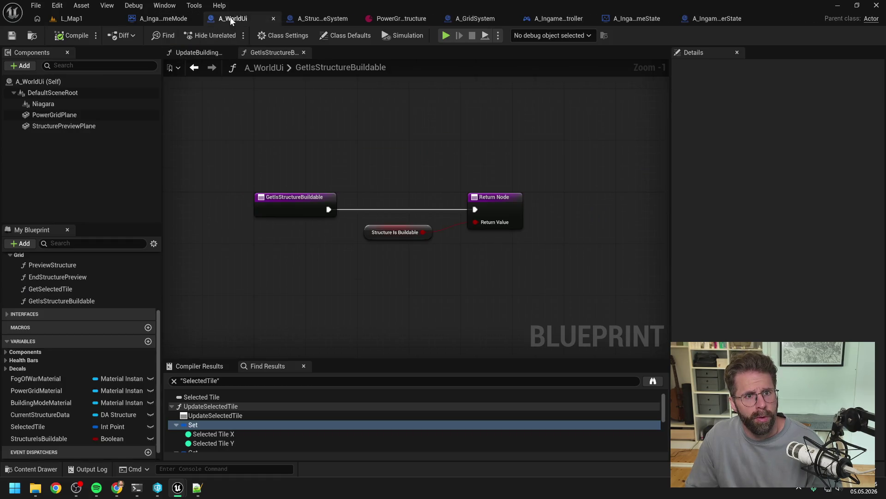
click(310, 19)
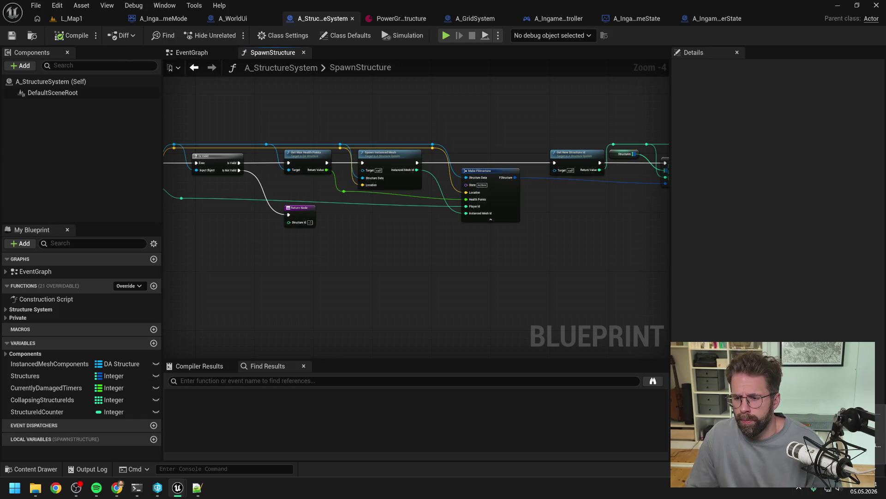
Submit the default changelist with the description 'Debugging BuildingMode'.
click(702, 337)
click(191, 116)
right_click(190, 117)
click(207, 124)
text(Debuggi)
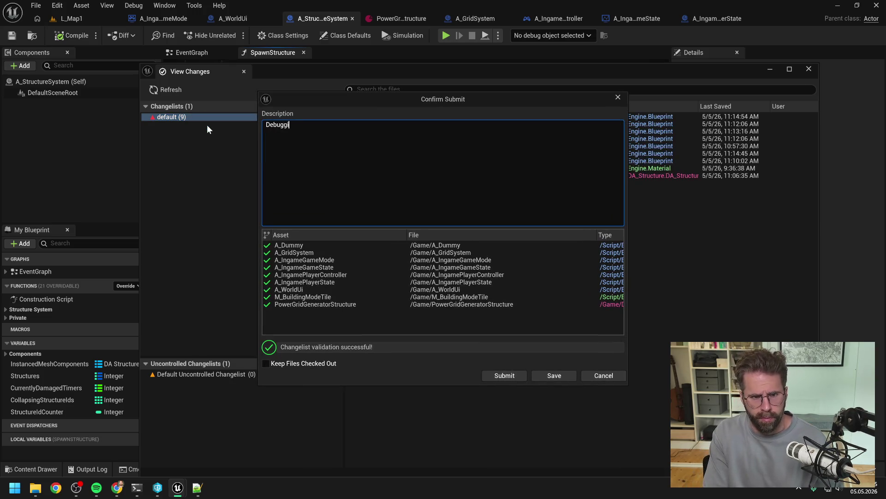
text(ng BuildingMode)
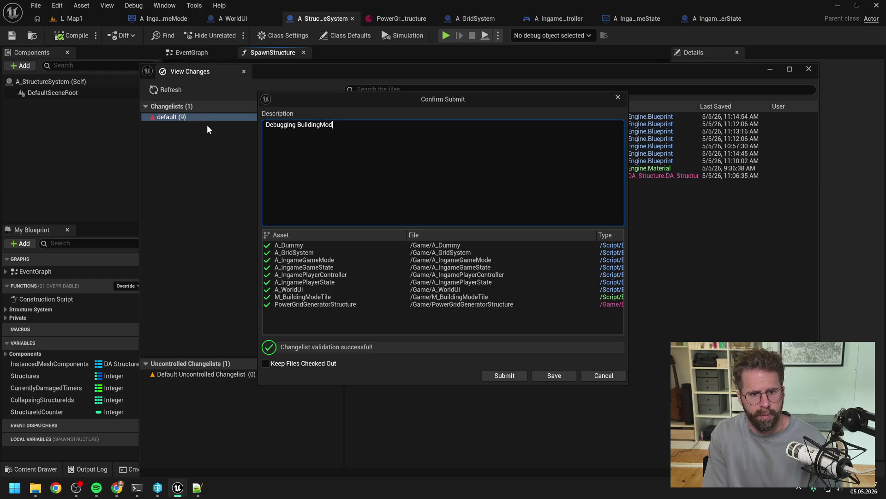
click(505, 374)
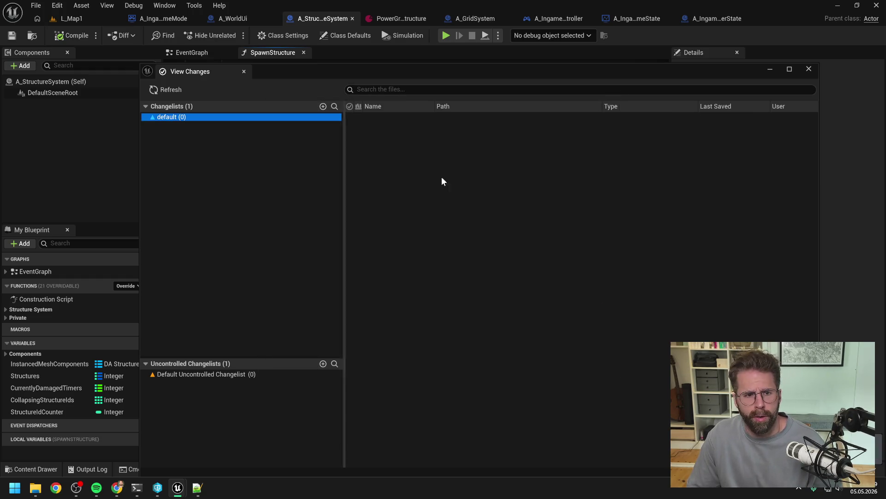
click(809, 69)
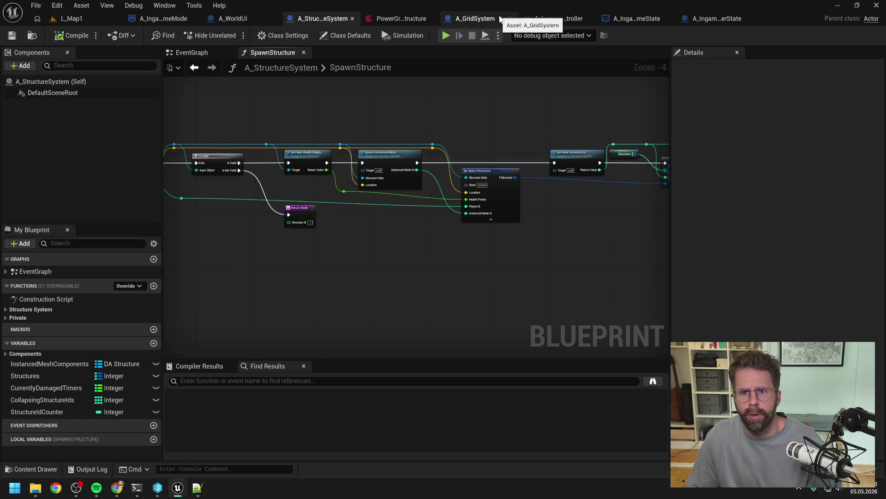
Delete the Building Mode Preview spawn and SET nodes from the player controller EventGraph.
click(557, 20)
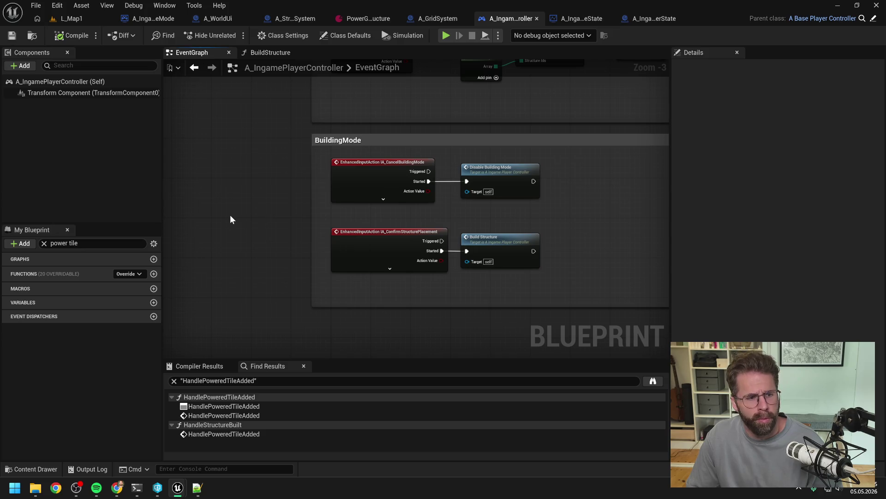
scroll(309, 128, down, 4)
scroll(462, 115, up, 2)
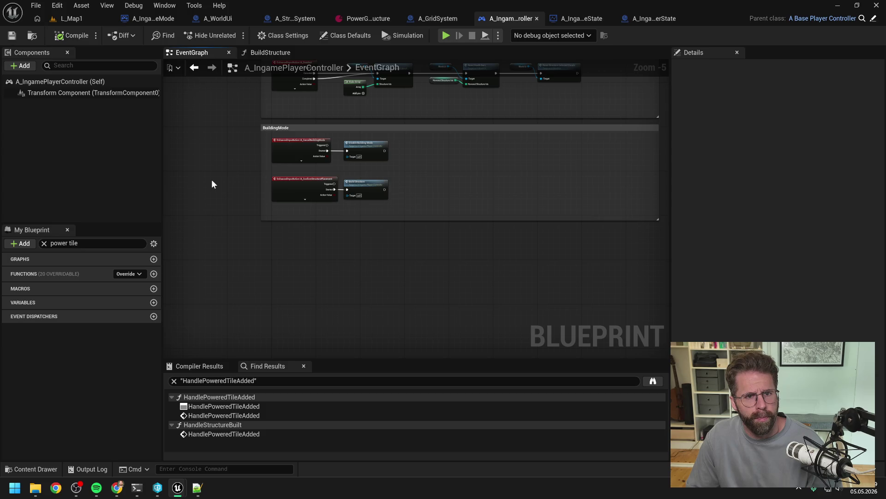
drag(212, 184, 244, 307)
scroll(271, 228, down, 2)
scroll(443, 231, up, 4)
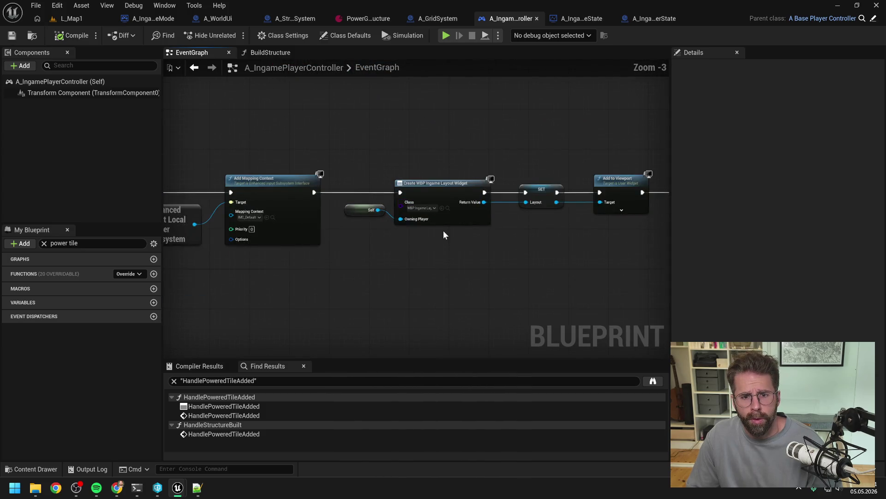
drag(556, 261, 297, 270)
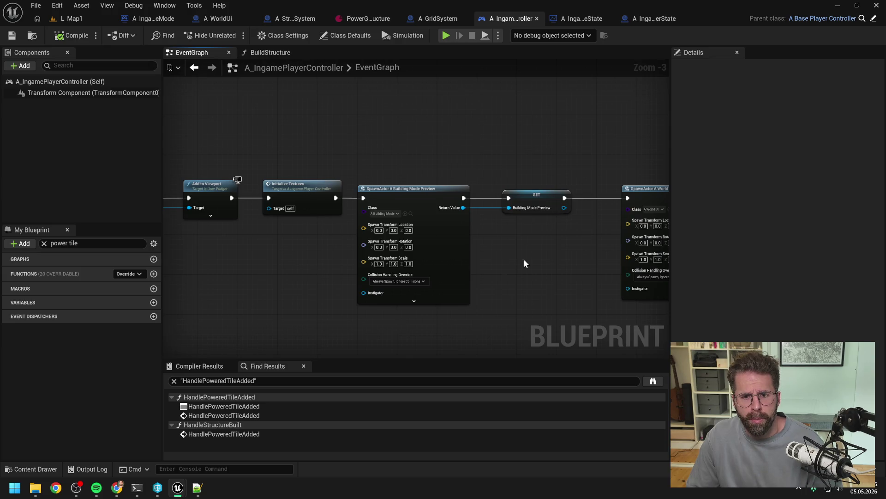
drag(524, 259, 390, 247)
mouse_move(360, 180)
mouse_down()
mouse_move(462, 249)
mouse_move(344, 245)
mouse_move(421, 288)
mouse_move(255, 287)
mouse_up()
key(Delete)
Delete the unused BuildingModePreview variable found by searching 'building'.
click(256, 287)
click(69, 243)
text(building)
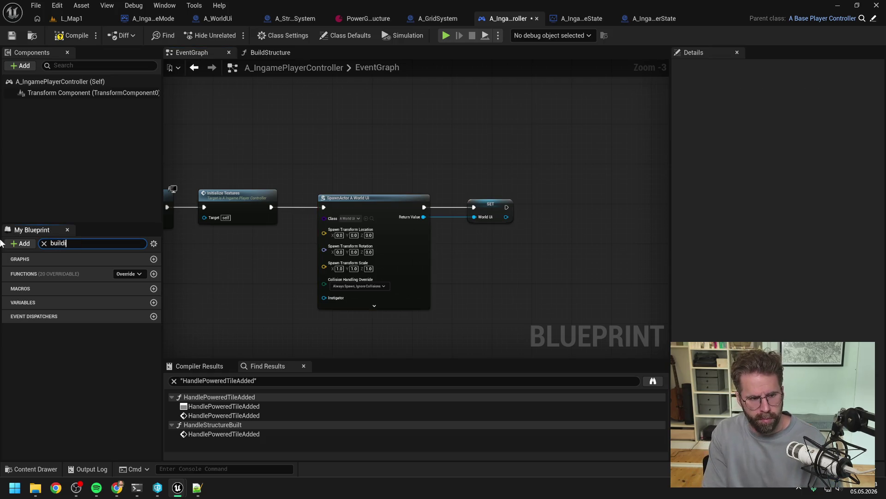
click(51, 387)
key(Delete)
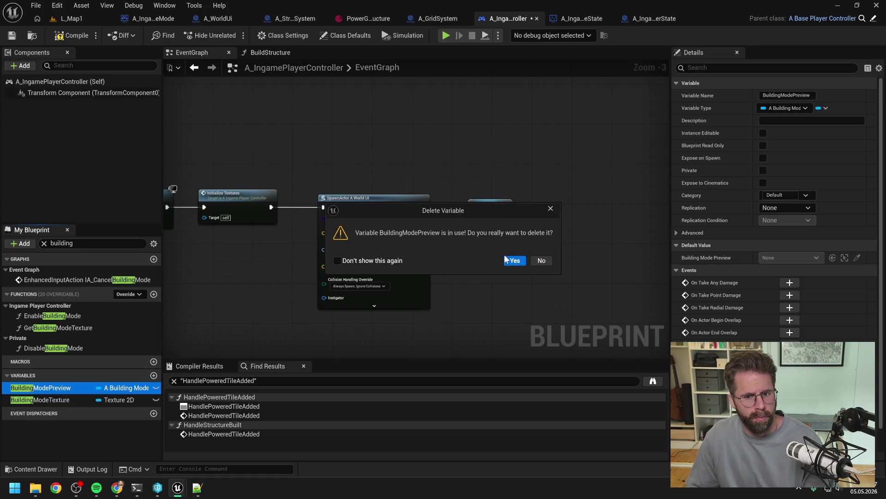
click(514, 261)
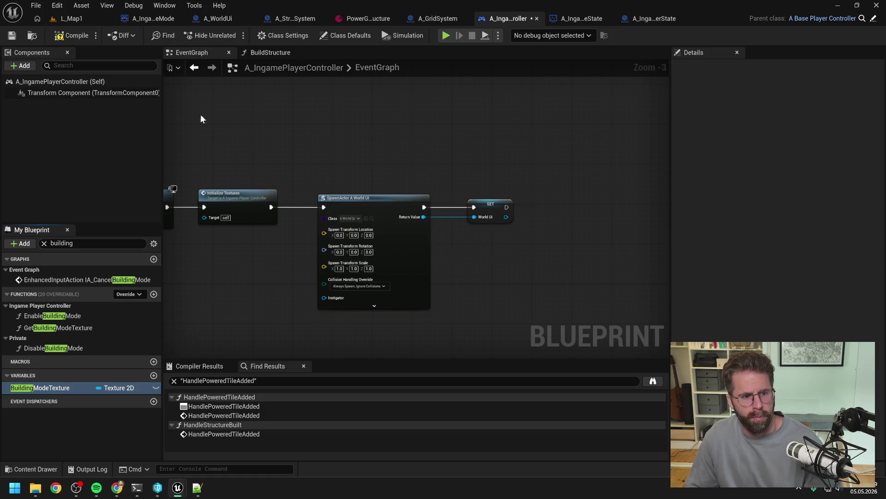
Remove the For Each Loop and broken Handle Powered Tile Added node, then recompile successfully.
click(69, 35)
key(Return)
click(421, 381)
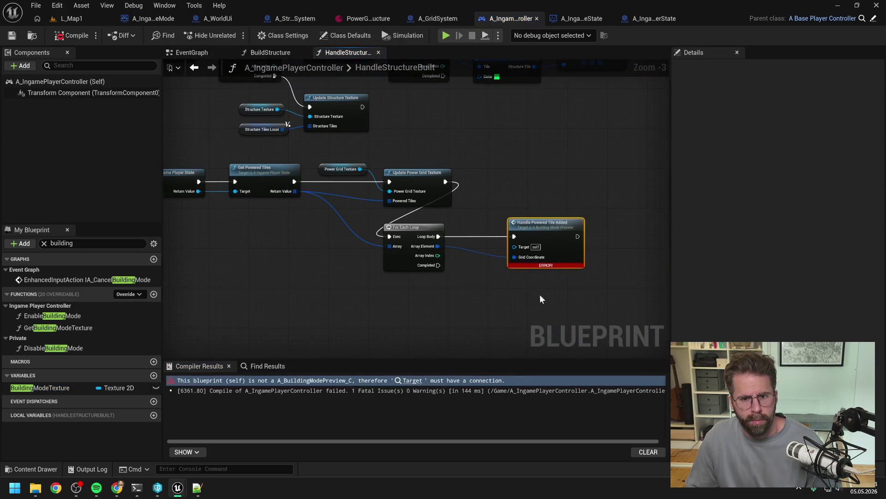
click(397, 226)
key(Delete)
scroll(416, 290, down, 2)
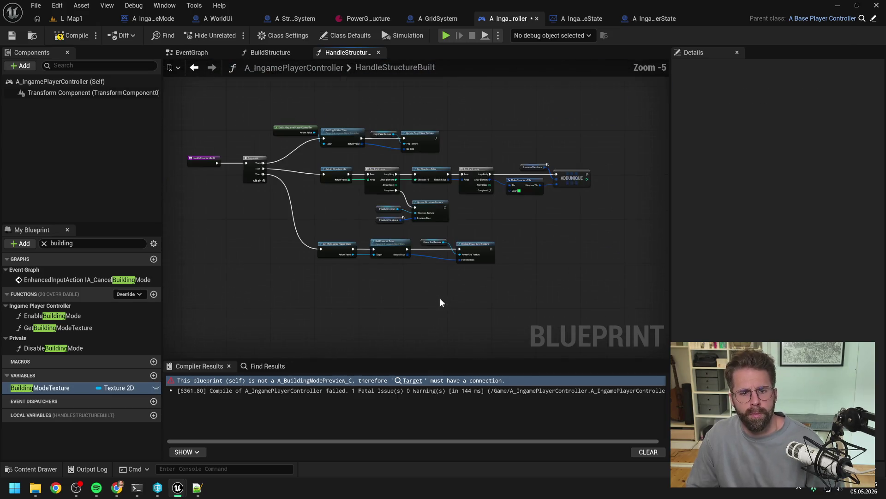
key(F7)
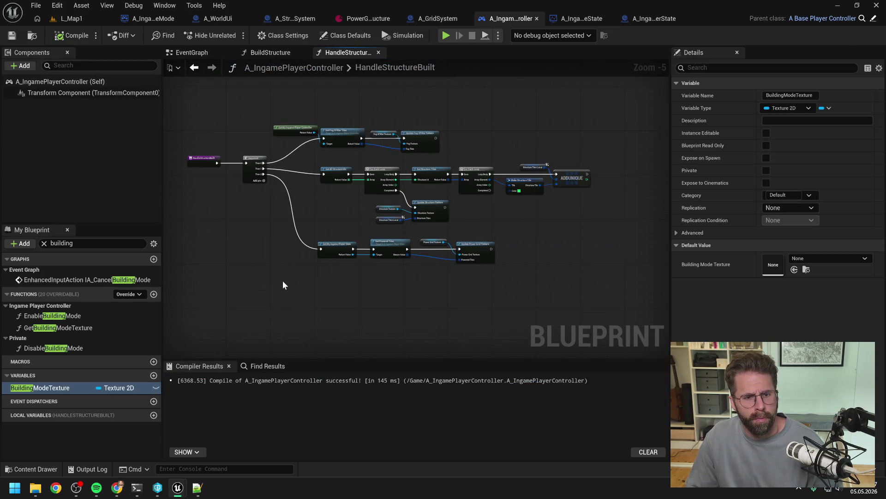
key(ctrl+space)
Force-delete the A_BuildingModePreview blueprint found by searching 'building mode'.
key(ctrl+a)
text(building mode)
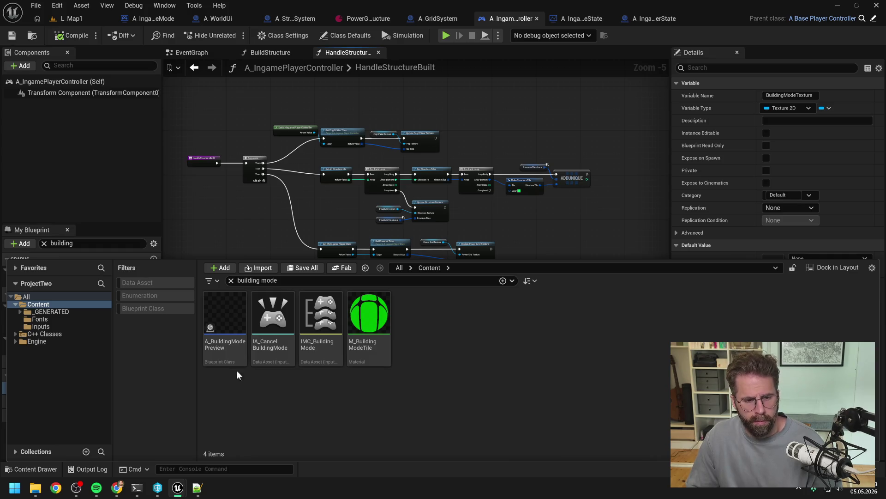
click(228, 348)
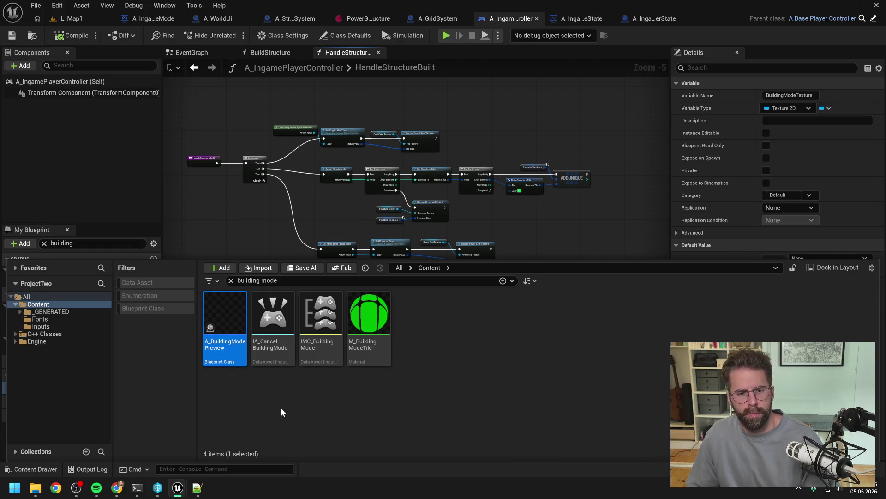
key(Delete)
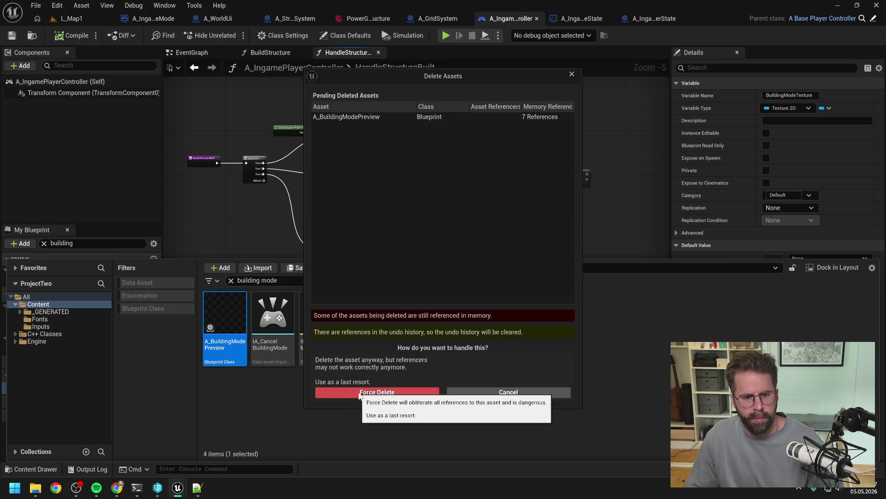
click(359, 393)
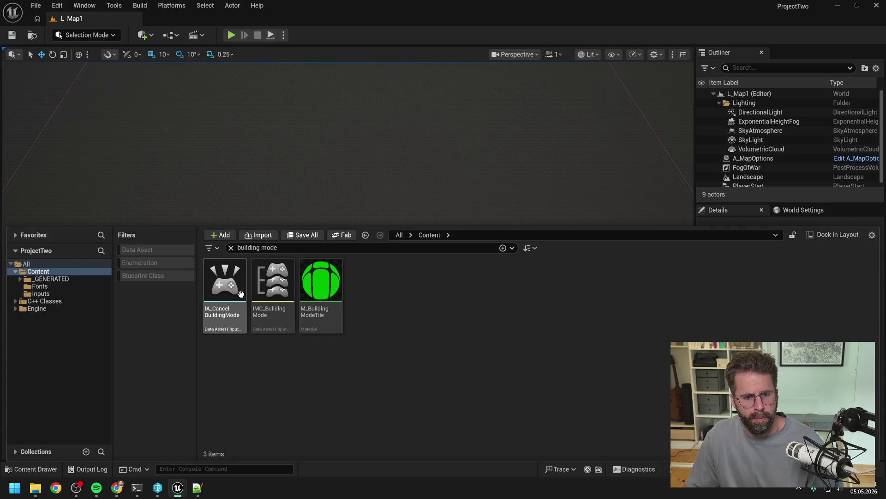
Force-delete the A_StructurePreview blueprint found by searching 'preview', then clear the search.
key(ctrl+a)
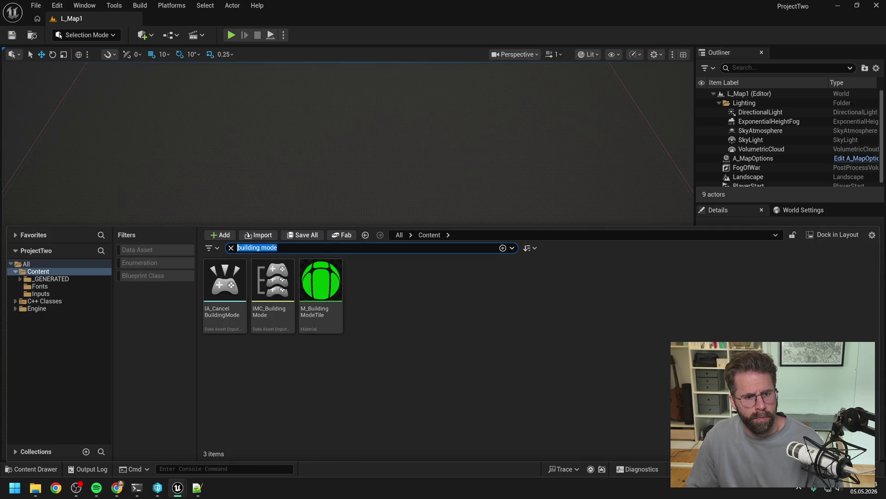
text(preview)
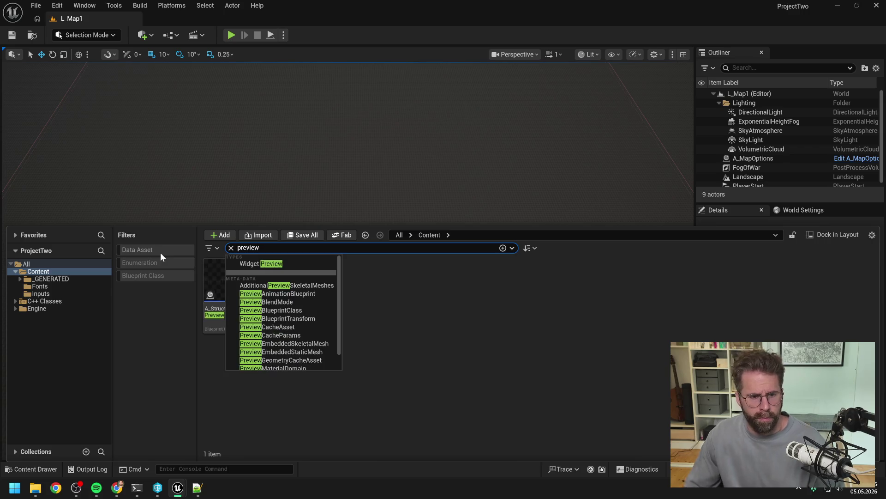
click(221, 327)
key(Delete)
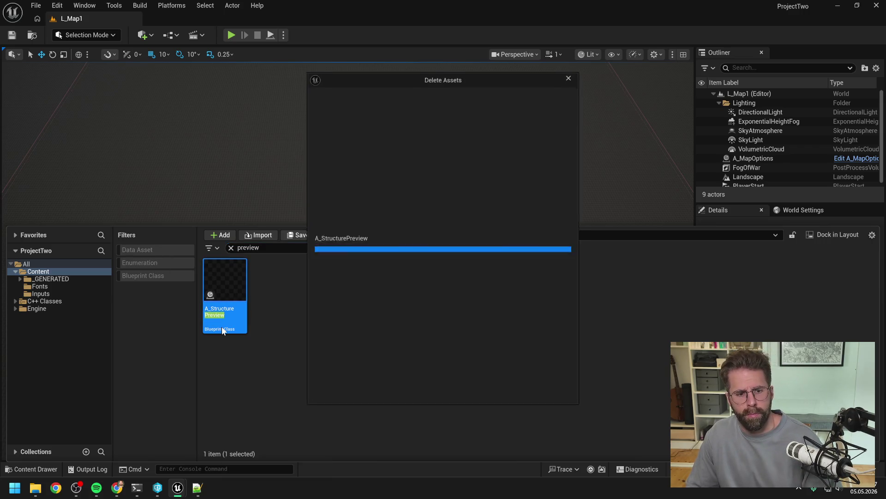
click(358, 391)
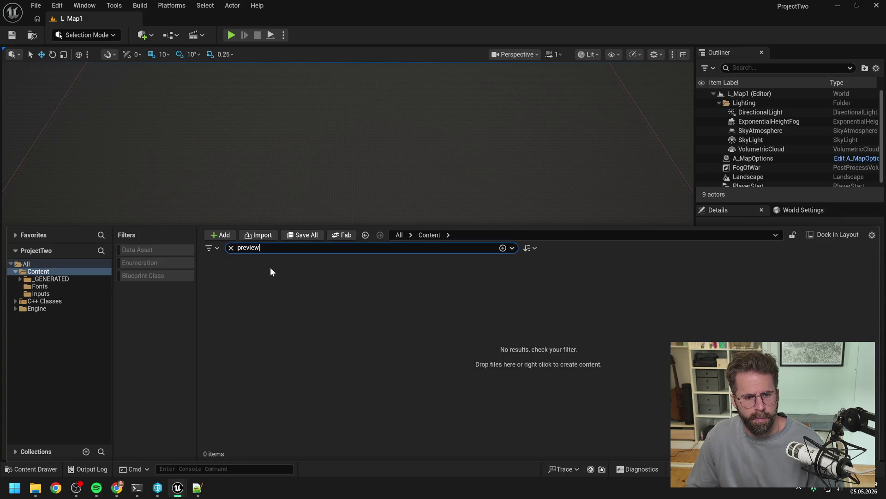
key(ctrl+a)
key(BackSpace)
right_click(49, 271)
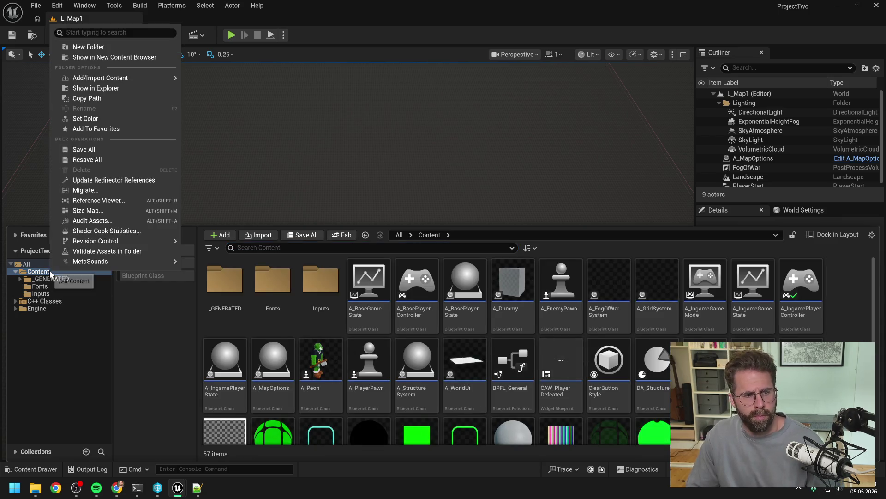
click(100, 191)
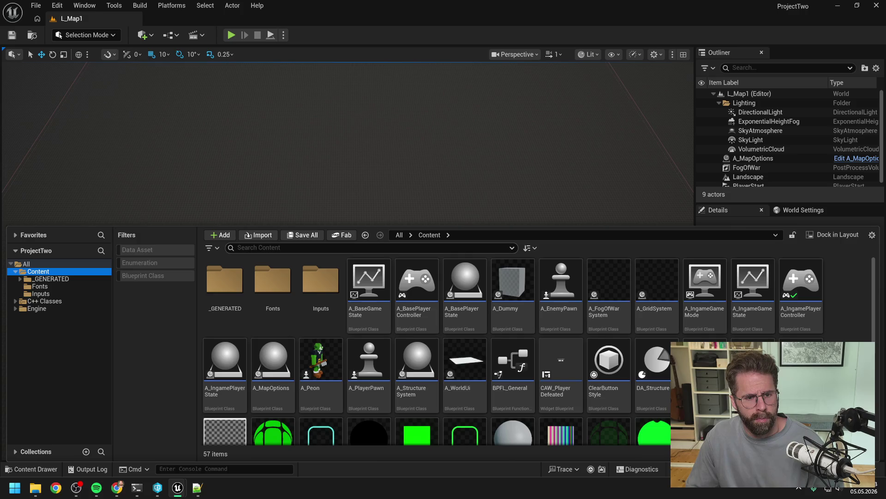
Search the content for 'M_' and open the M_BuildingModeTile material graph.
text(M_)
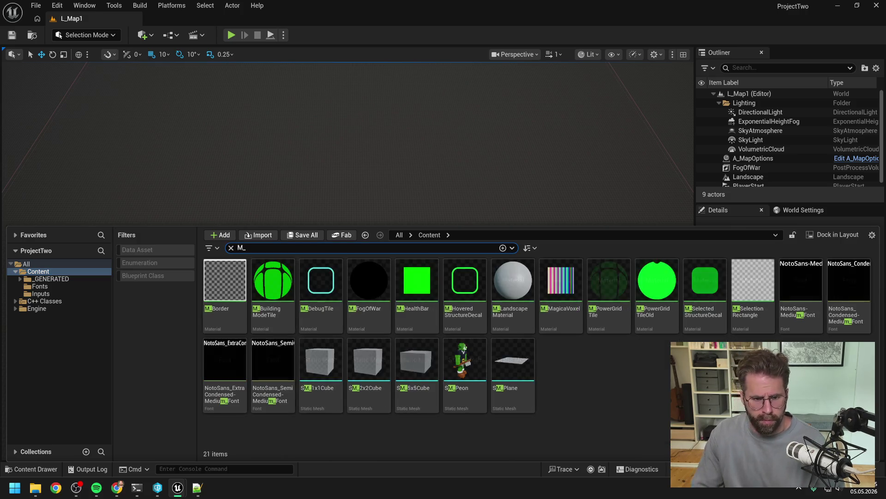
click(582, 399)
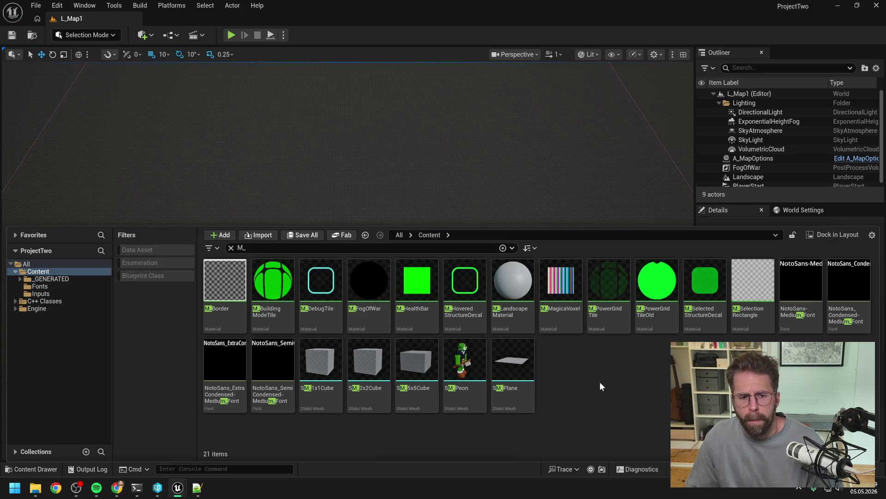
right_click(273, 296)
mouse_move(313, 279)
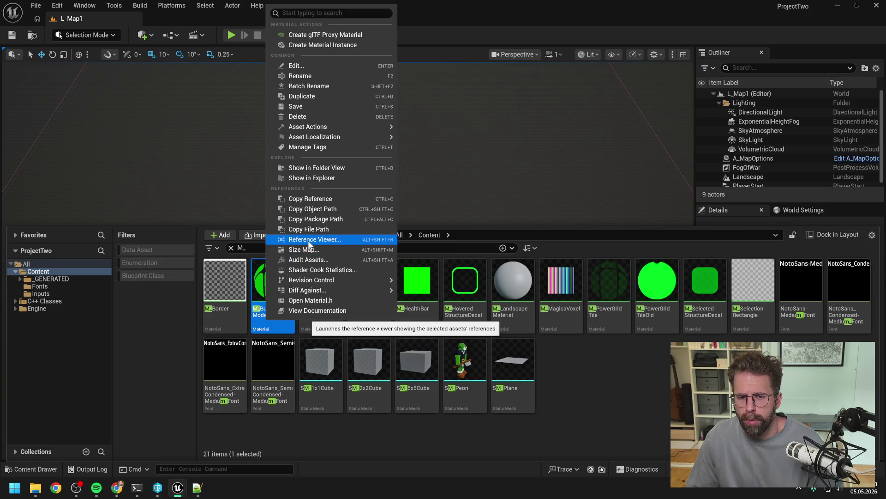
click(606, 383)
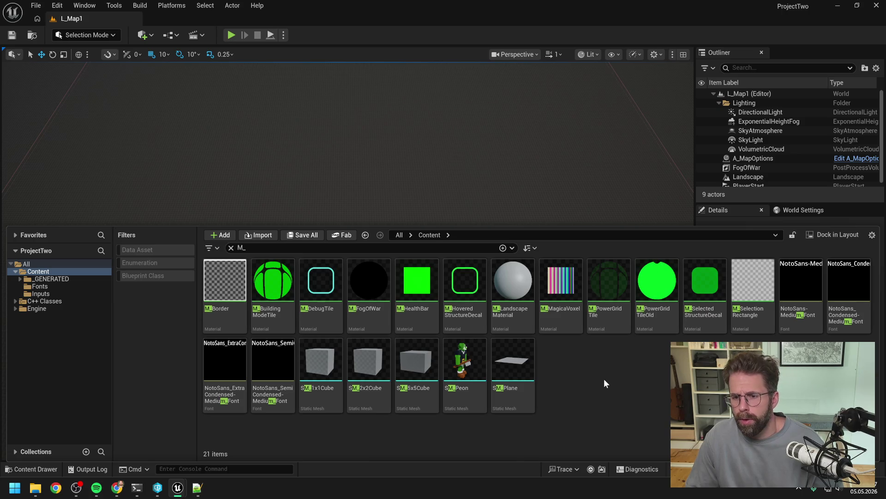
click(265, 321)
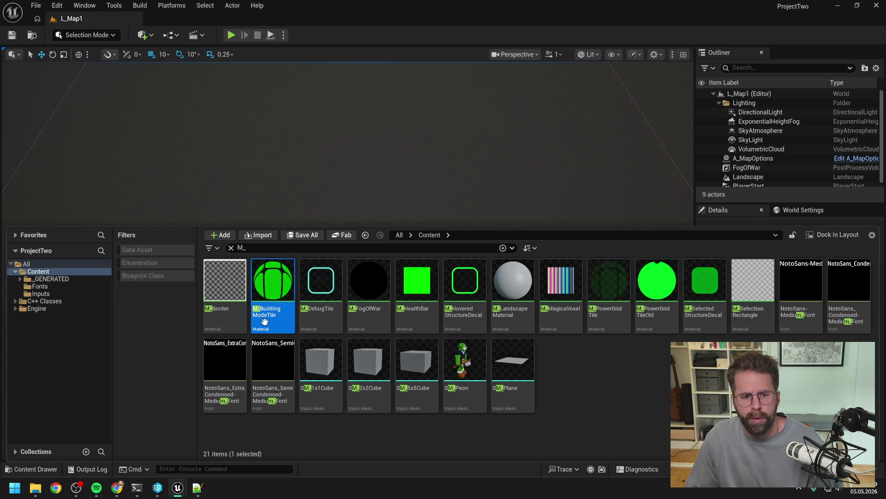
double_click(264, 321)
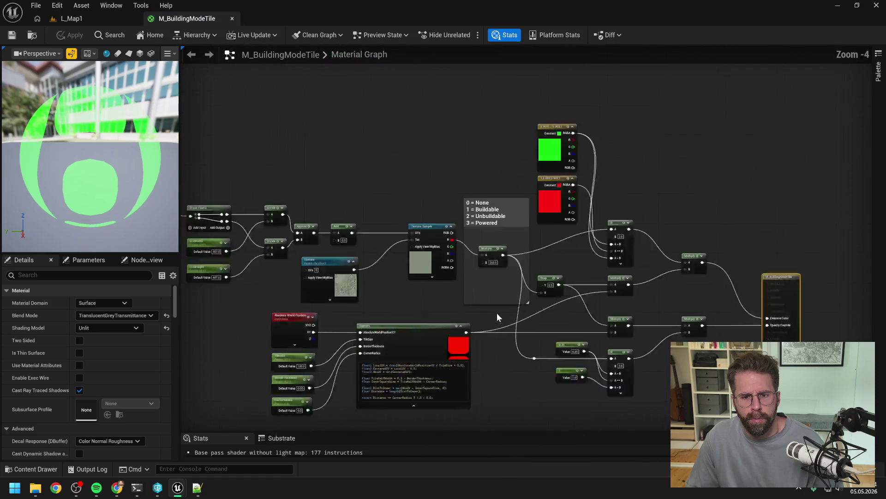
scroll(497, 312, up, 1)
scroll(443, 301, down, 1)
drag(434, 300, 481, 281)
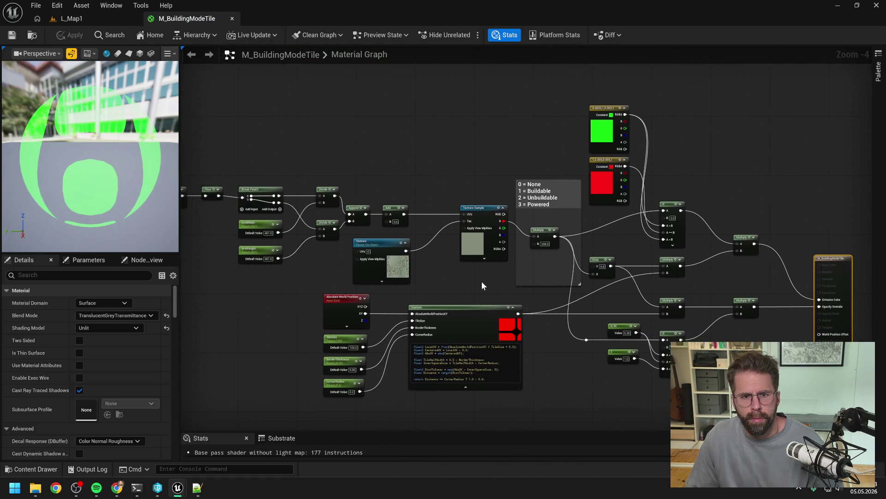
Open the M_PowerGridTile and M_PowerGridTileOld material graphs.
key(ctrl+space)
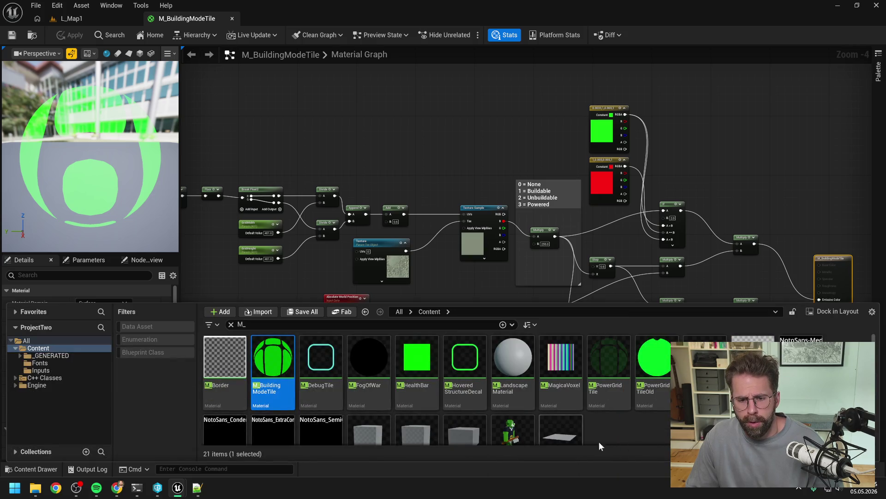
scroll(631, 444, down, 1)
scroll(631, 434, up, 1)
click(607, 393)
double_click(607, 392)
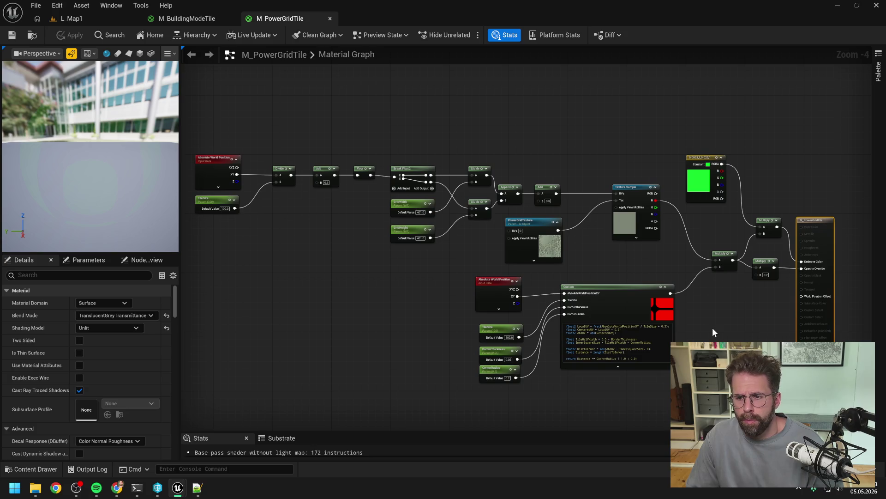
key(ctrl+space)
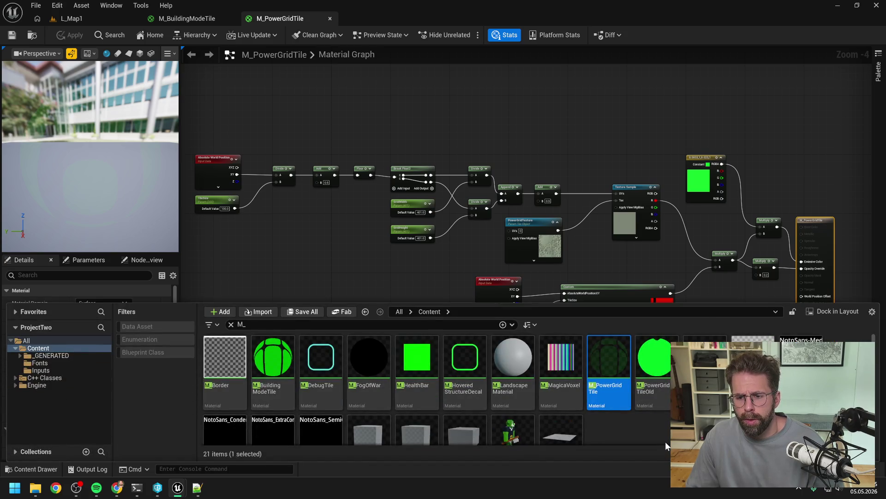
click(662, 400)
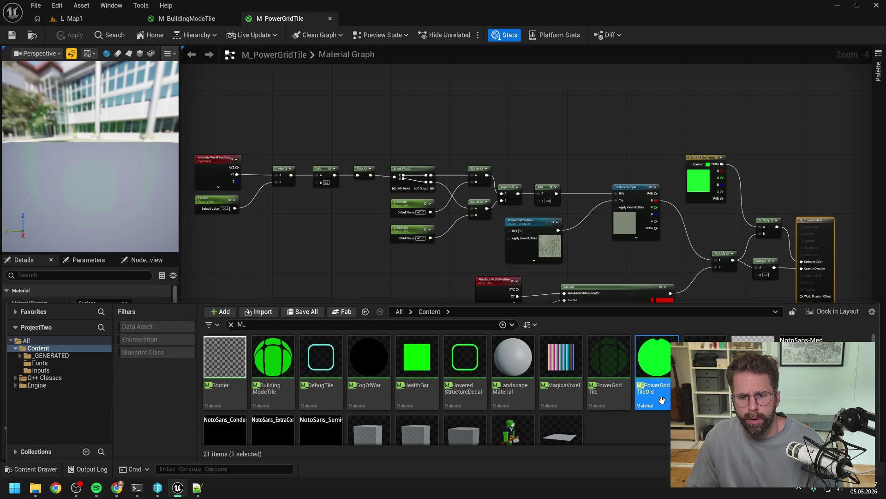
double_click(662, 400)
scroll(444, 293, down, 5)
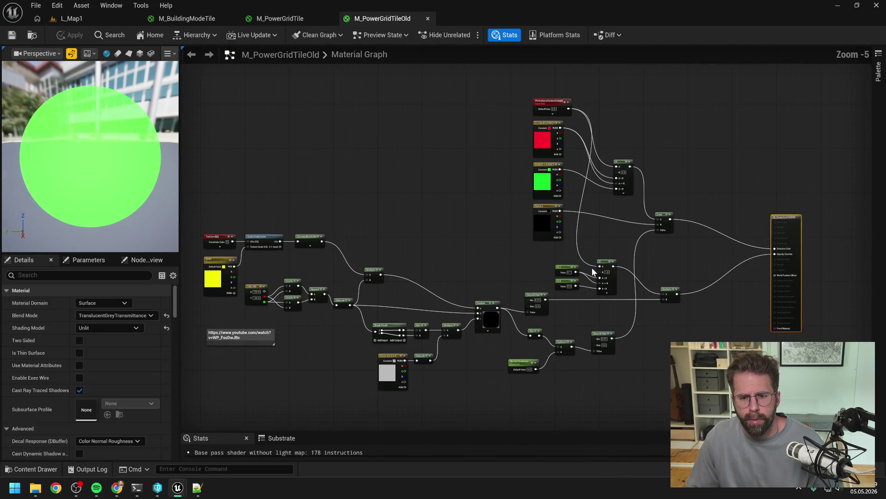
Force-delete the M_PowerGridTileOld material and browse the remaining M_ search results.
key(ctrl+space)
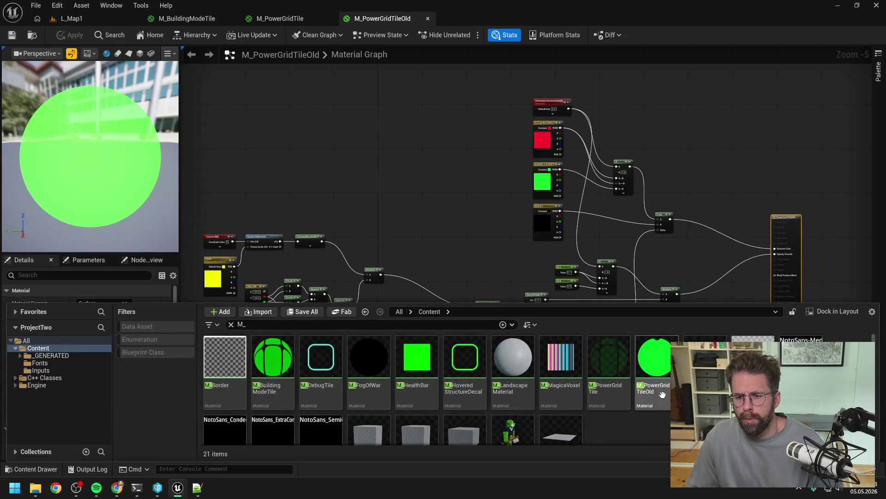
key(Delete)
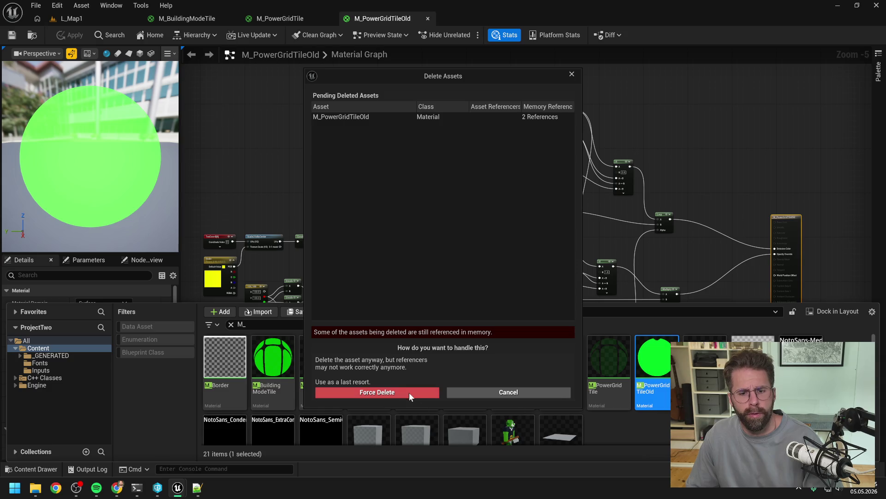
click(409, 393)
key(ctrl+space)
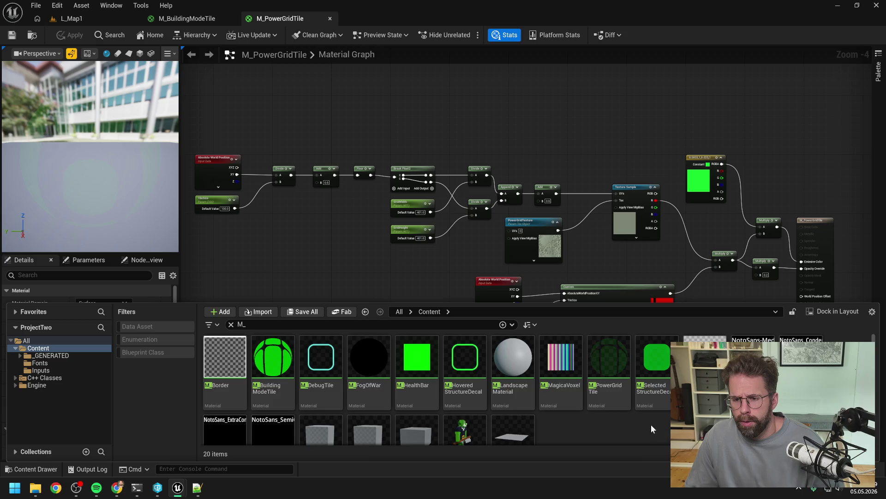
scroll(651, 425, down, 1)
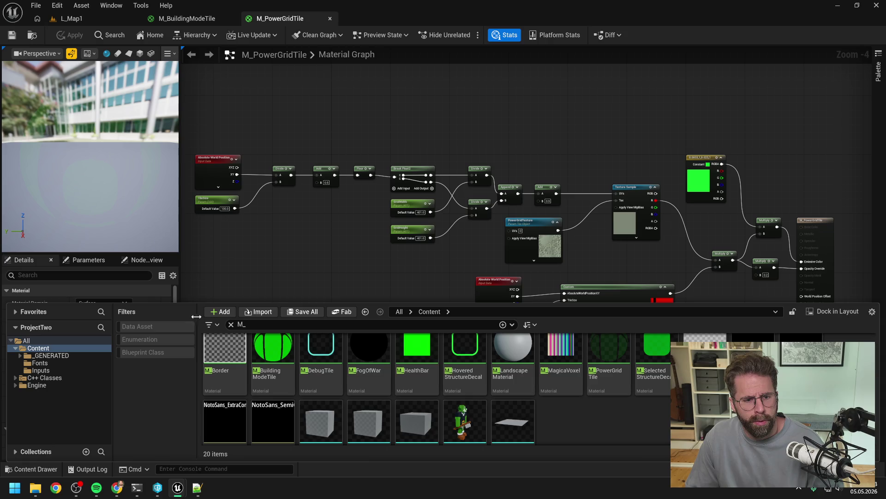
Filter the content browser to show only Material assets.
click(210, 325)
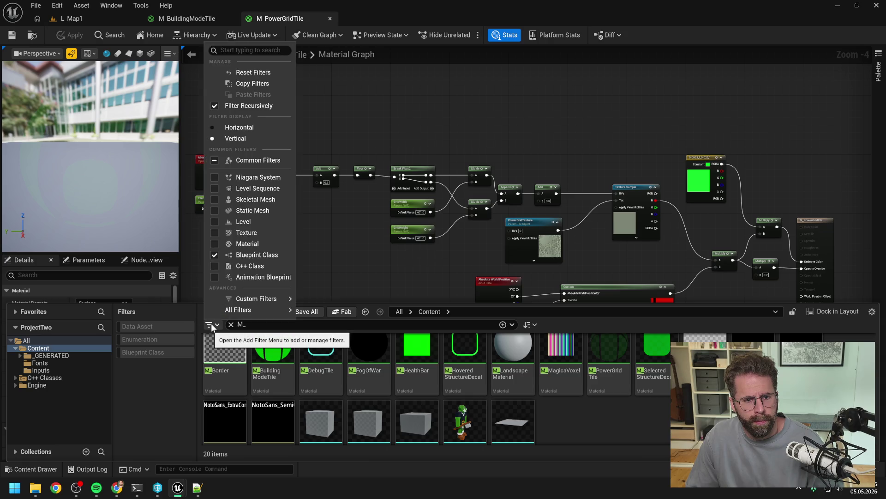
mouse_move(278, 298)
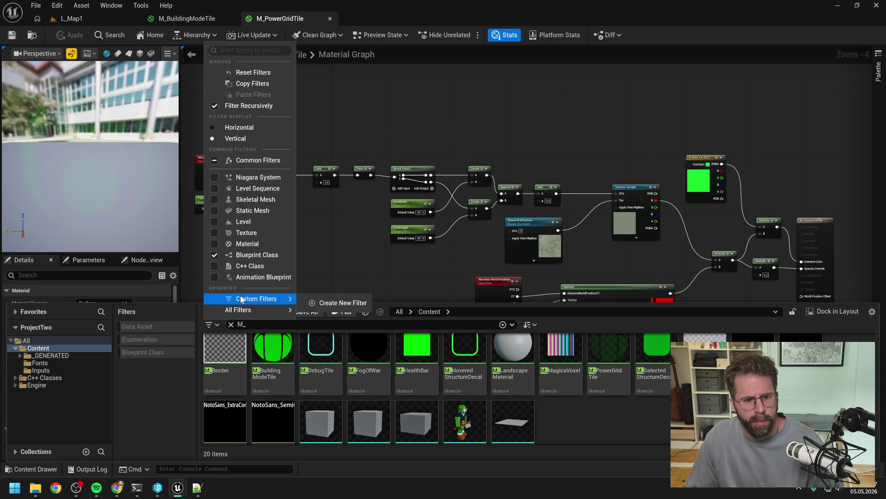
click(319, 302)
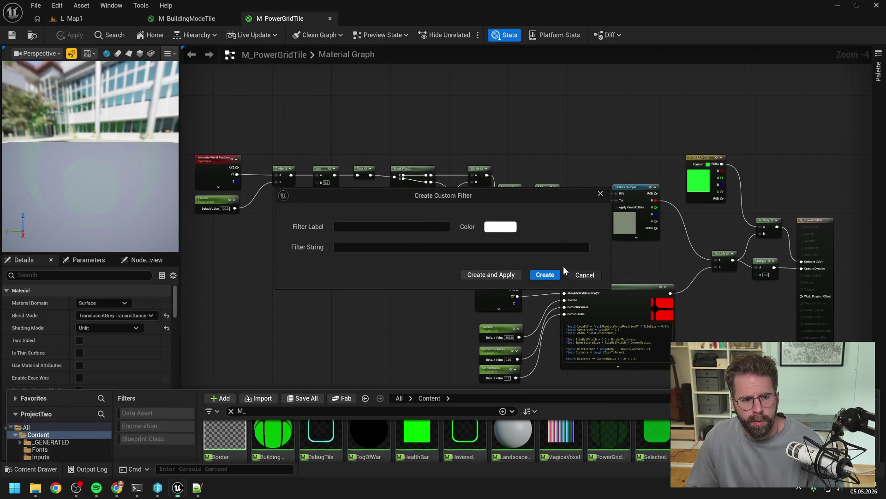
click(584, 275)
mouse_move(196, 369)
mouse_down()
mouse_move(390, 360)
mouse_move(238, 355)
mouse_up()
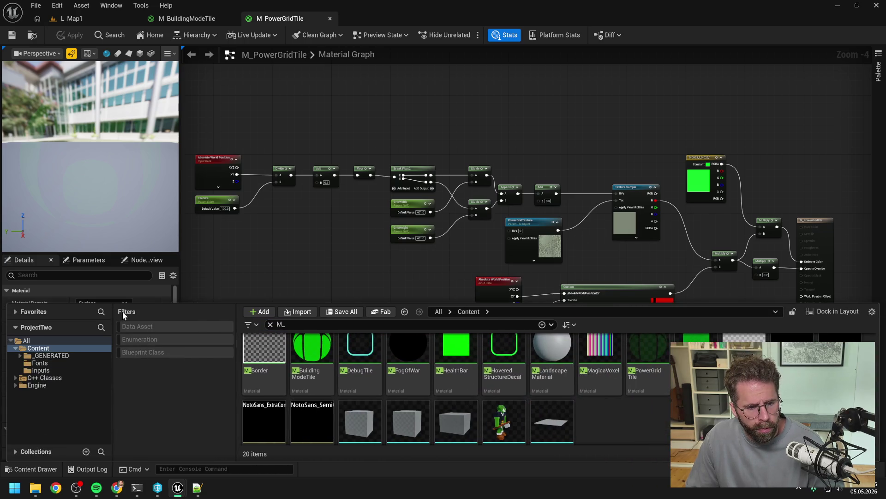
click(129, 326)
click(129, 326)
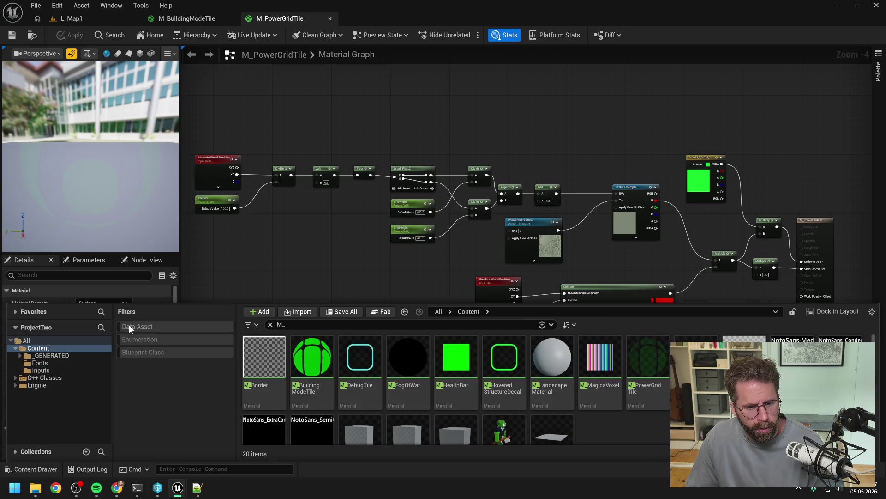
click(250, 324)
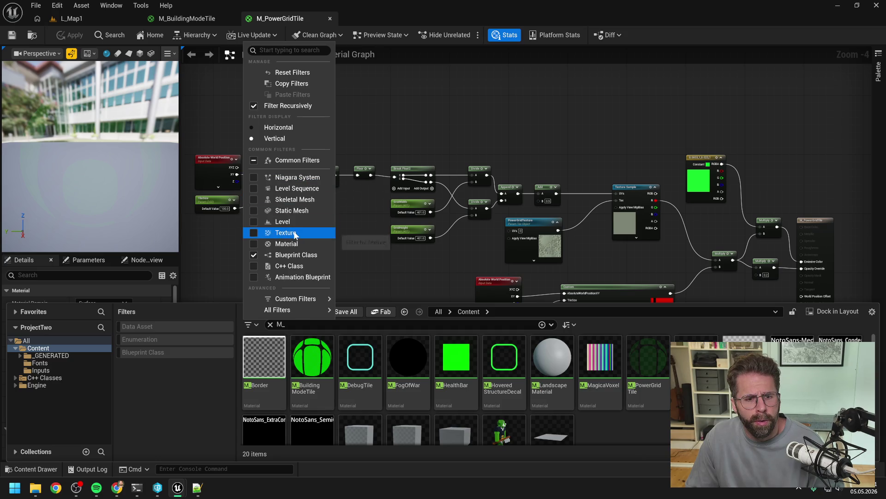
click(290, 244)
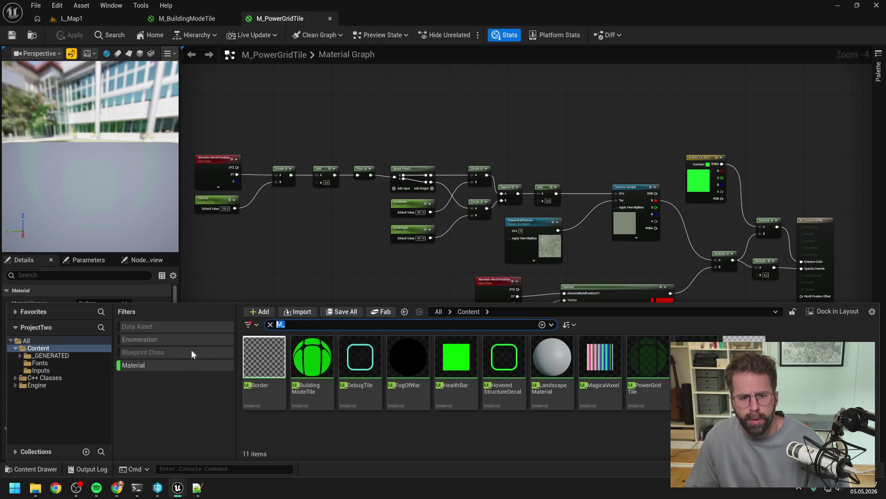
Clear the M_ search, reopen M_BuildingModeTile and M_PowerGridTile, then return to L_Map1.
key(BackSpace)
key(BackSpace)
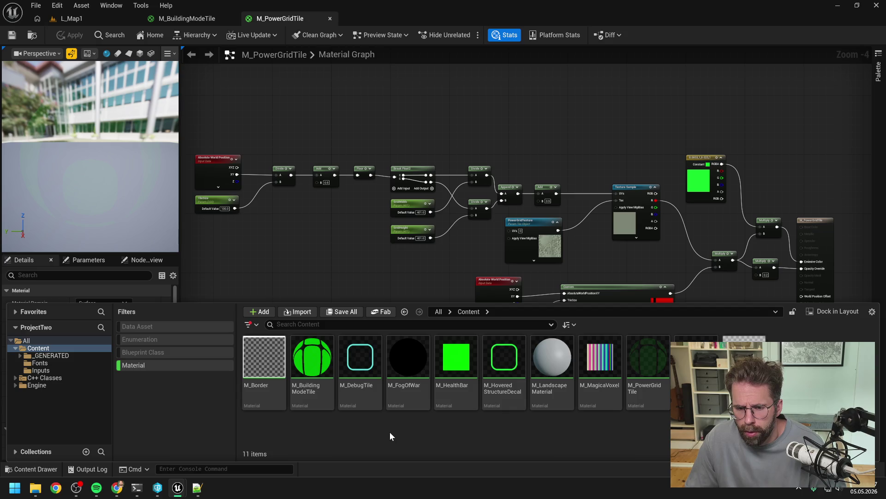
double_click(307, 390)
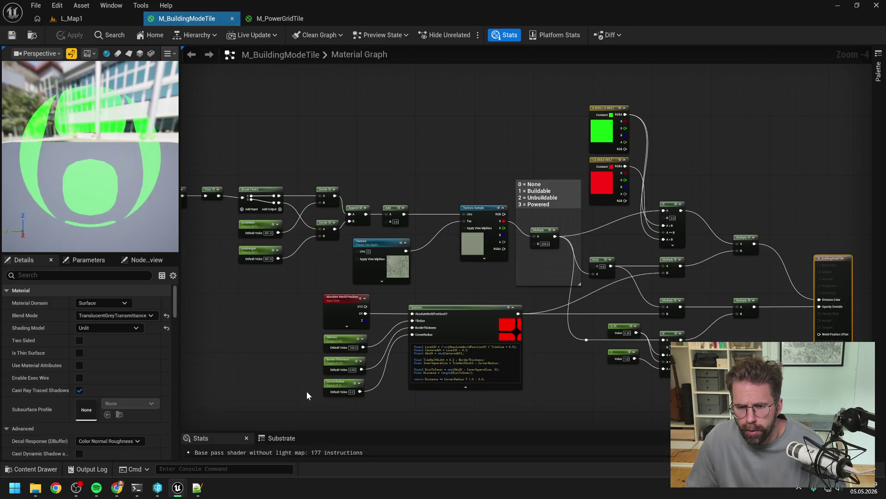
drag(563, 378, 521, 366)
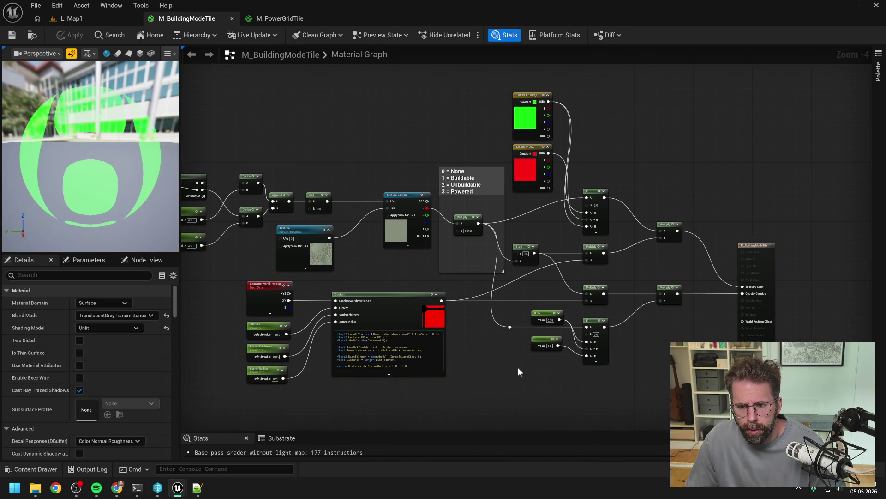
key(ctrl+space)
double_click(637, 383)
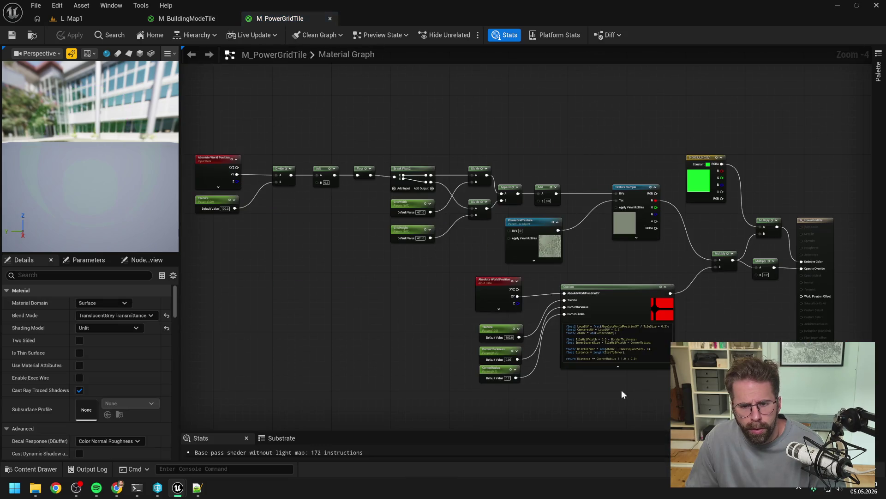
click(87, 18)
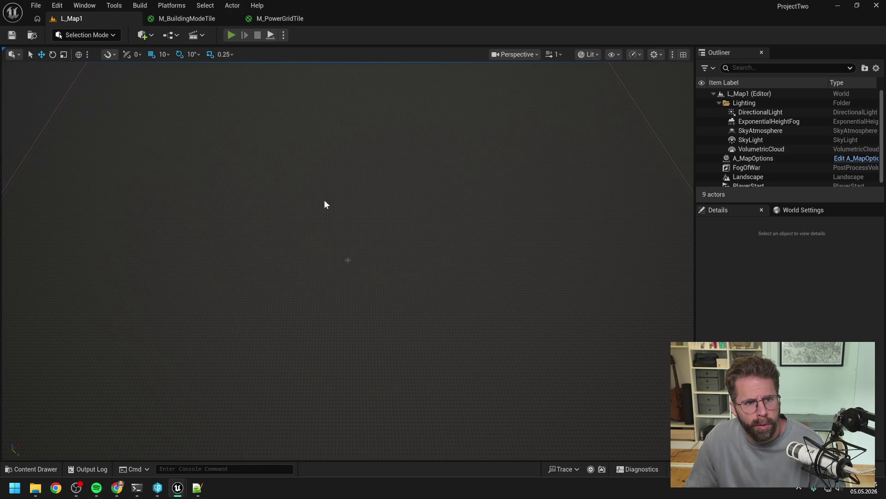
key(alt+p)
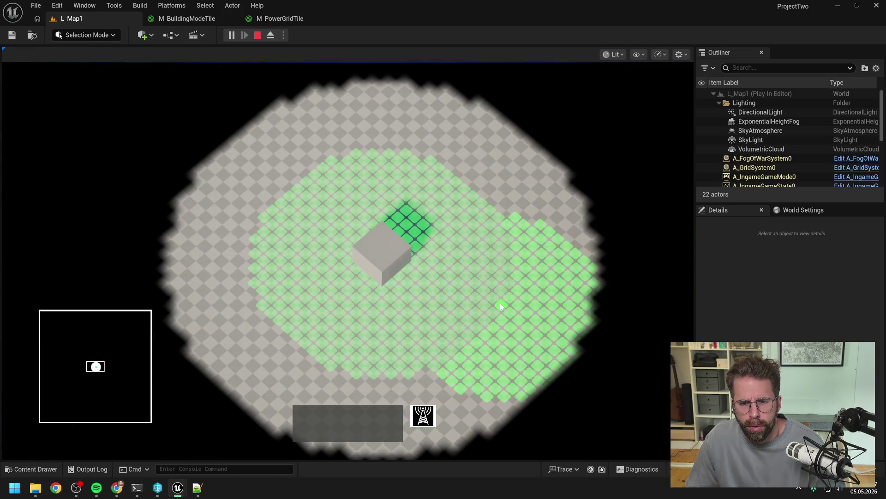
click(501, 304)
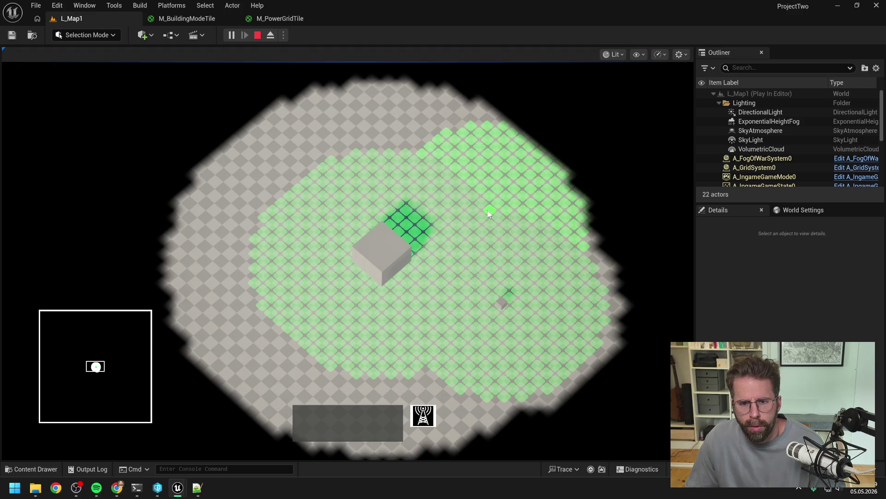
click(489, 212)
click(423, 415)
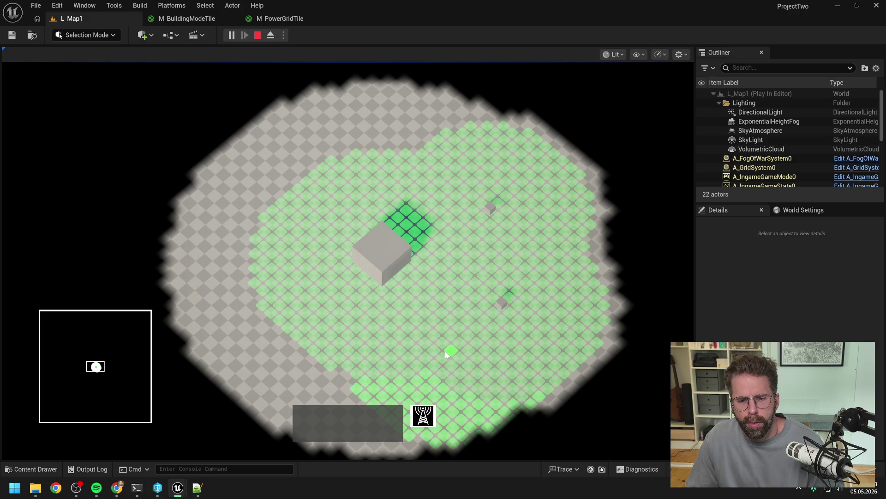
click(445, 351)
right_click(343, 330)
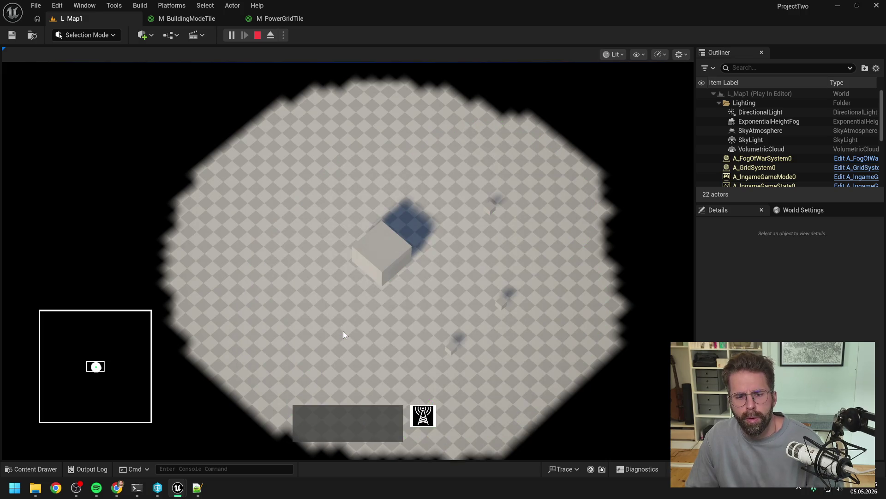
key(Escape)
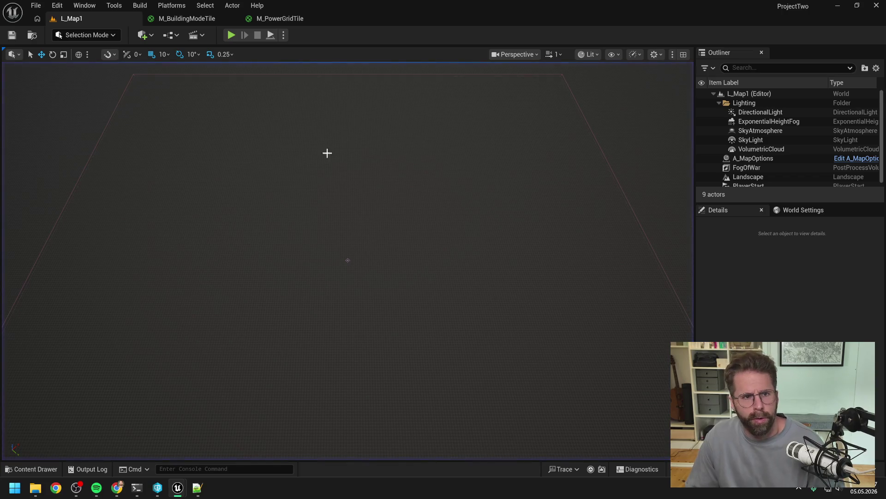
Close every editor tab except the L_Map1 level.
right_click(109, 19)
click(137, 76)
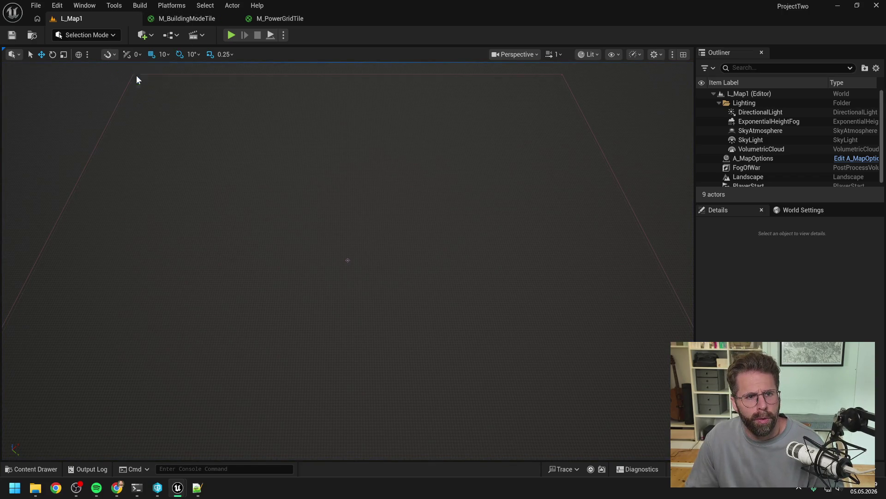
key(ctrl+space)
key(ctrl+space)
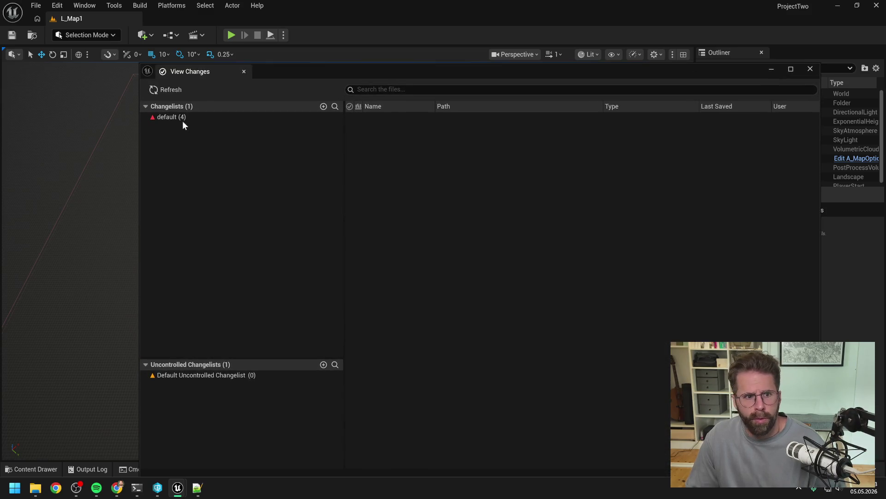
Submit the four pending changes with the description 'Cleaning up'.
right_click(182, 118)
click(214, 123)
text(Cleaning up)
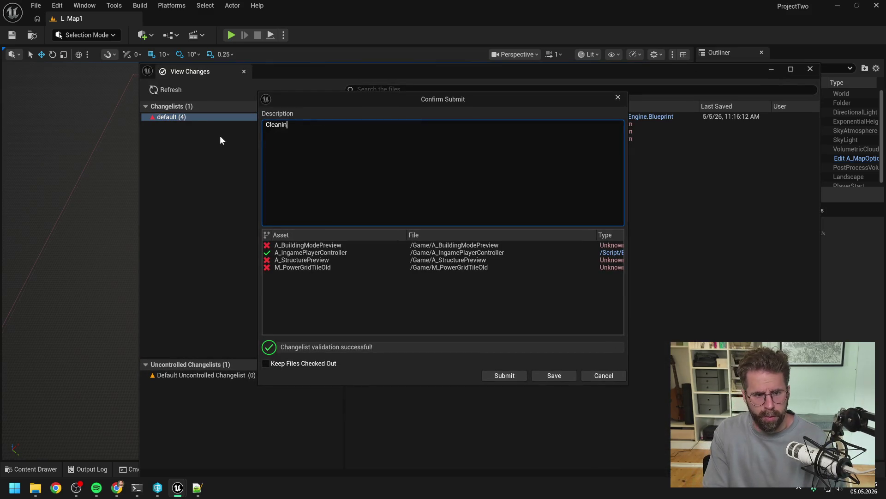
click(503, 375)
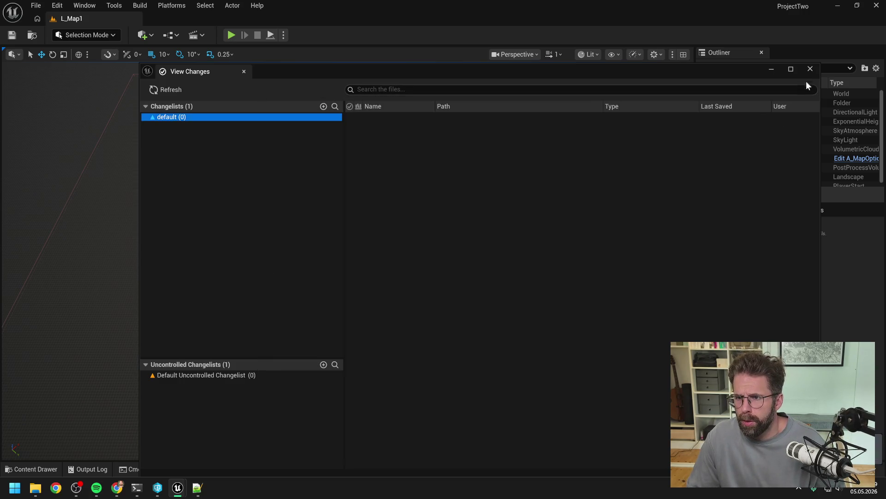
click(811, 71)
key(alt+Tab)
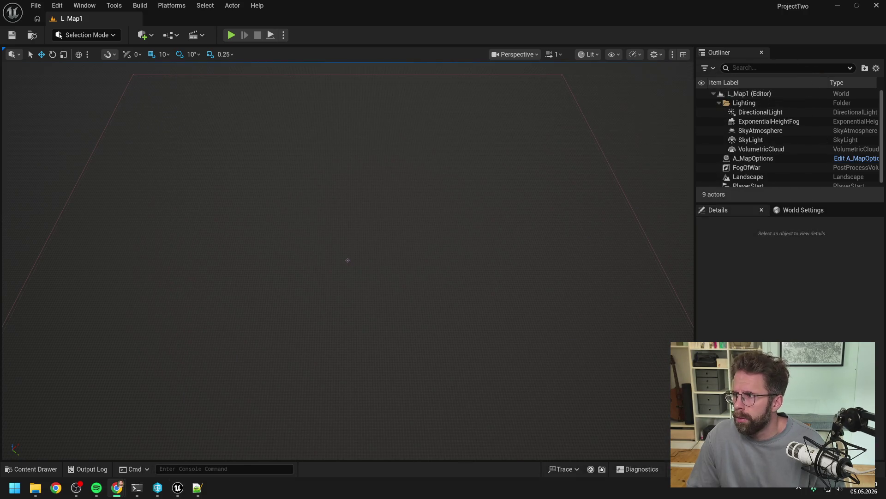
Deselect the M_PowerGridTile asset in the content drawer.
click(747, 304)
key(ctrl+space)
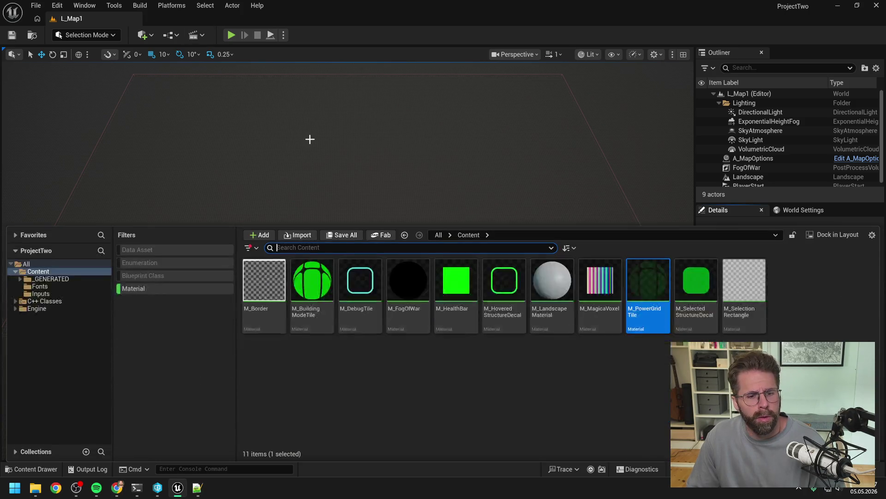
click(425, 369)
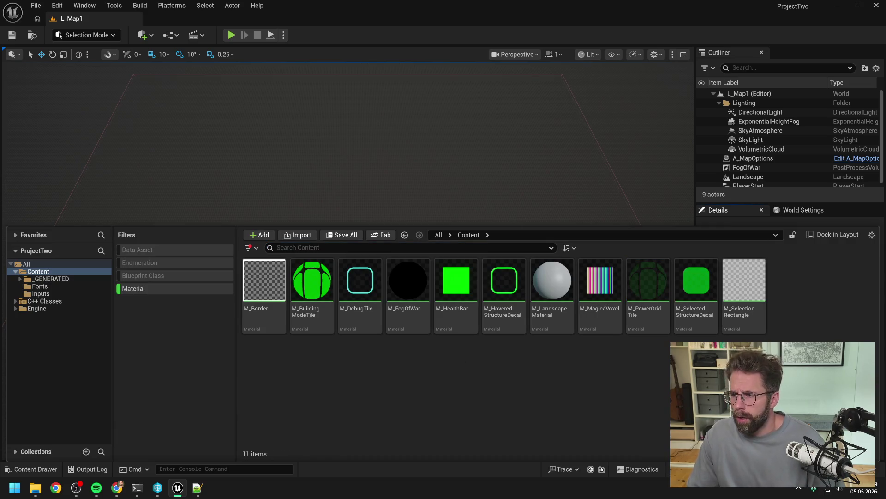
key(alt+Tab)
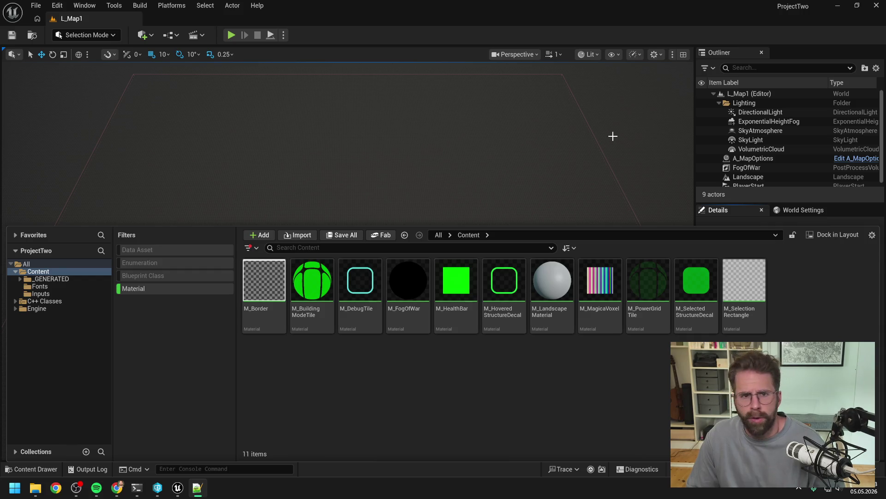
Play L_Map1, add a green unit and place a third structure, then stop the play test.
click(231, 36)
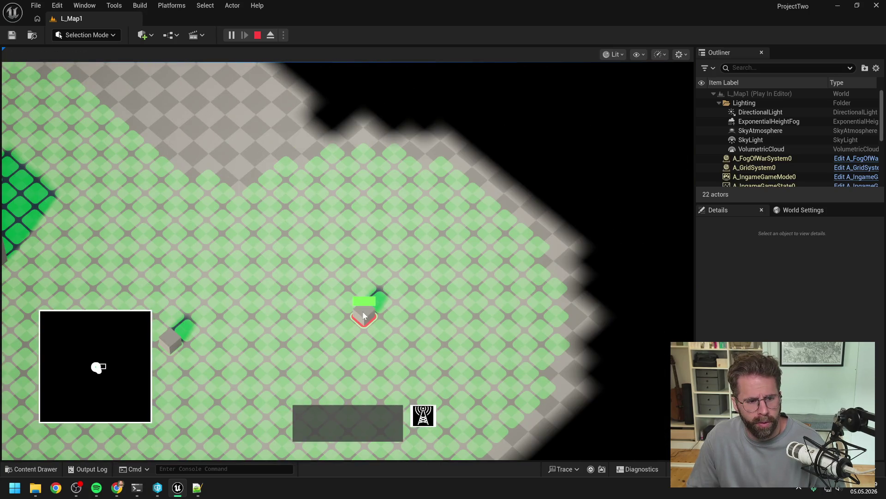
drag(364, 316, 564, 306)
click(559, 311)
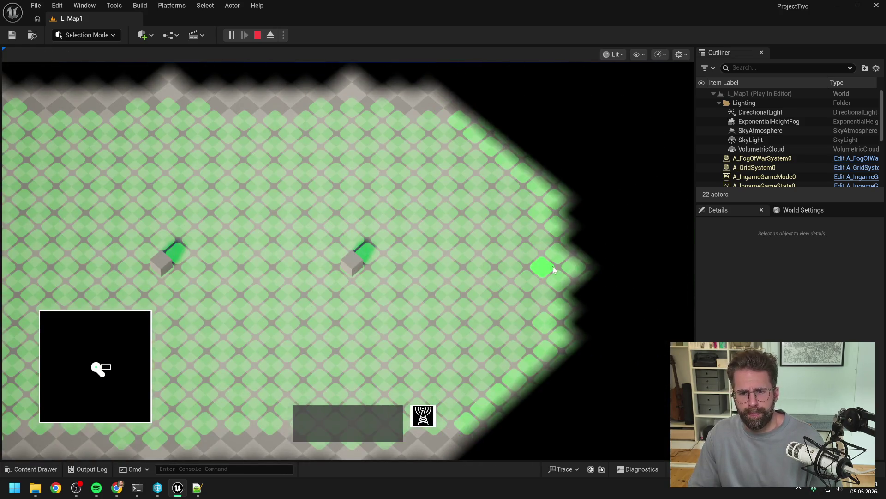
click(535, 273)
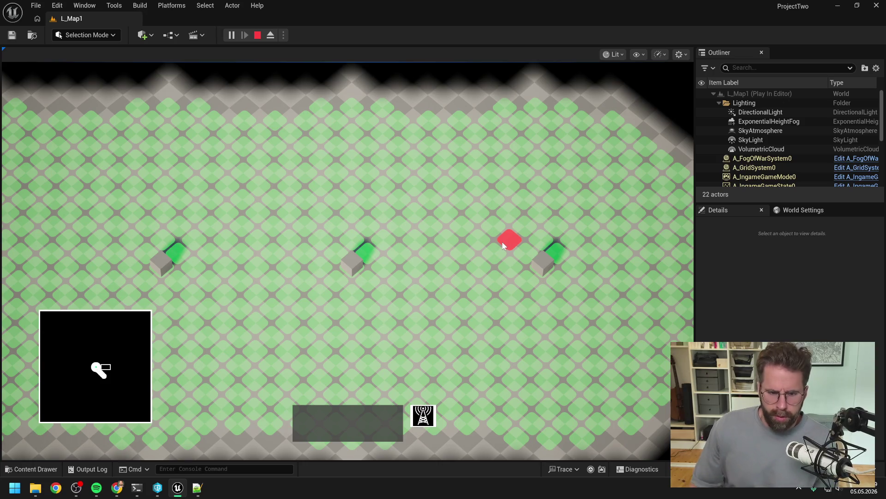
right_click(503, 242)
key(Escape)
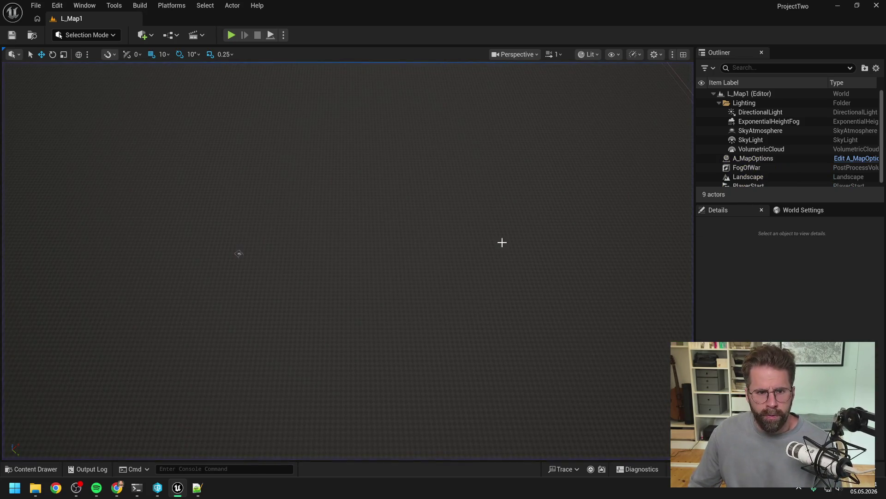
Search the assets for 'fog' and open the A_FogOfWarSystem Blueprint.
key(ctrl+space)
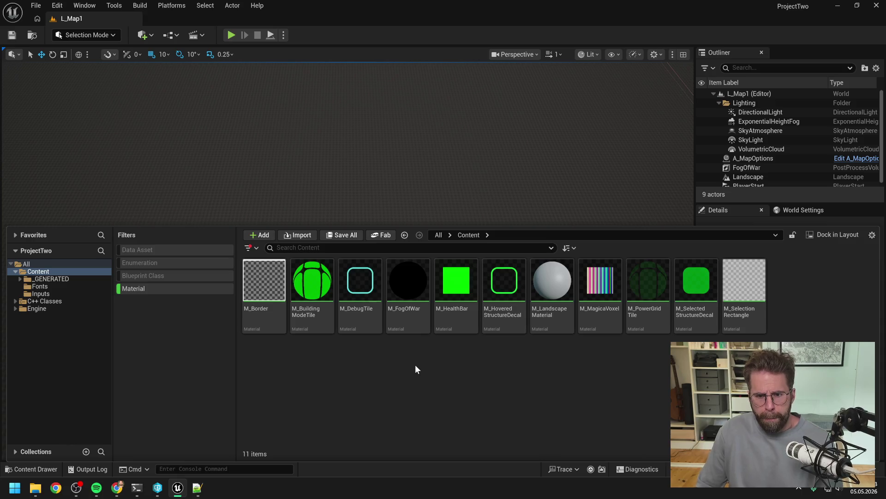
click(165, 287)
text(fog)
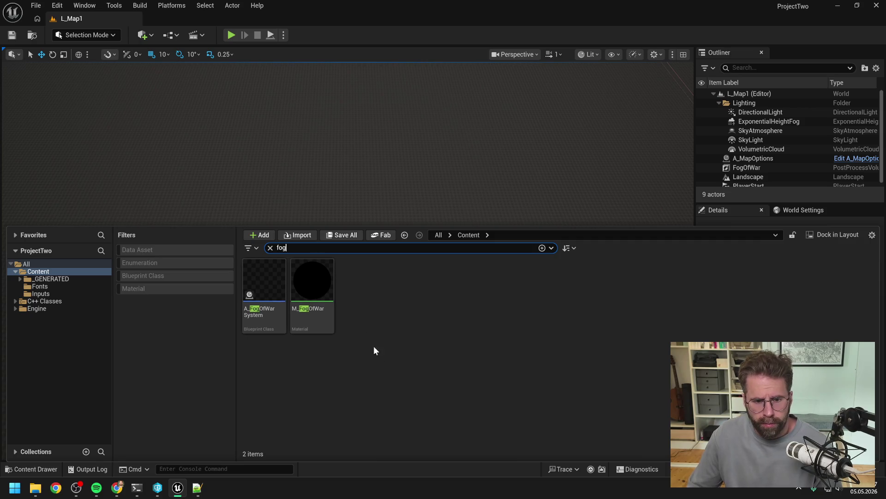
double_click(259, 296)
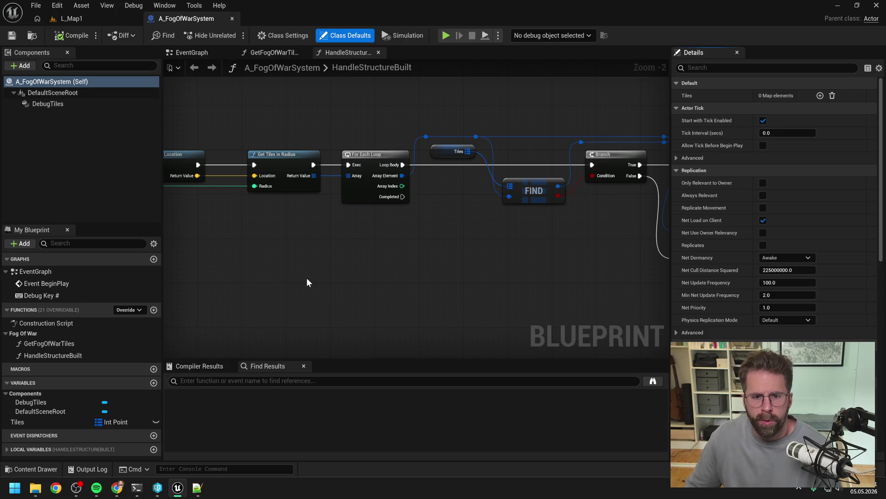
Pan the graph across the structure vision and location nodes to the HandleStructureBuilt entry node.
mouse_move(292, 282)
mouse_down()
mouse_move(313, 266)
mouse_move(463, 263)
mouse_up()
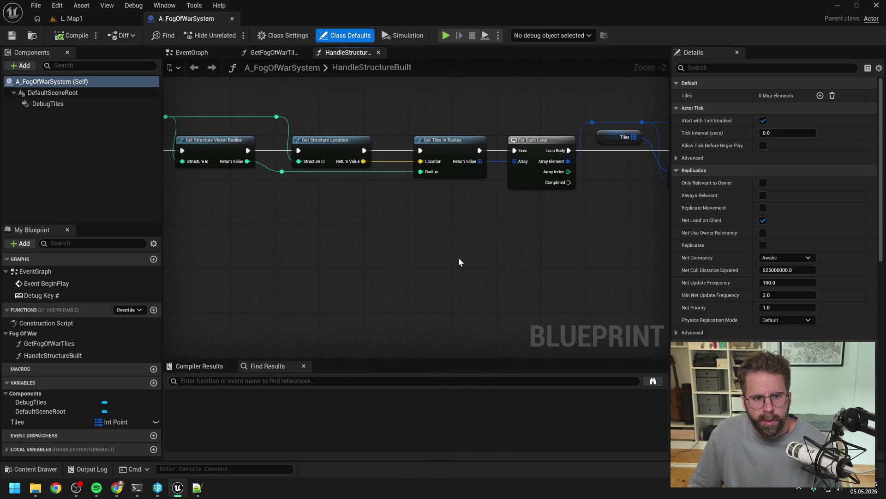
scroll(459, 262, down, 2)
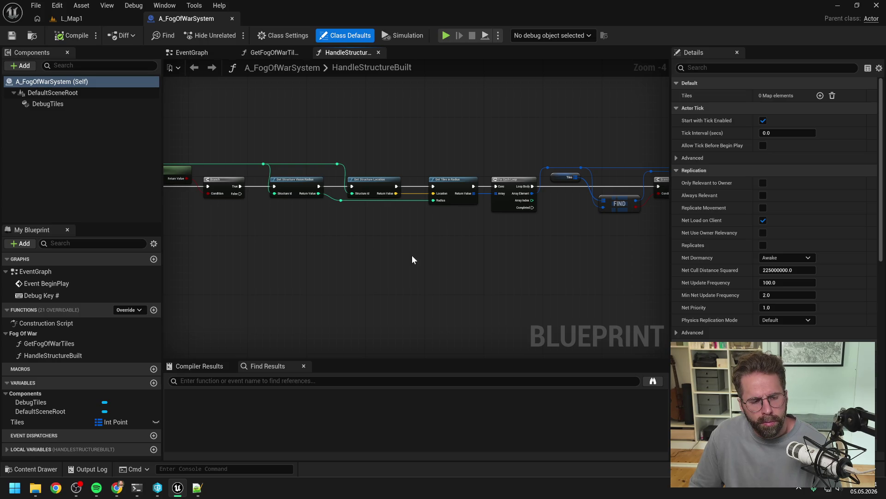
drag(290, 277, 522, 257)
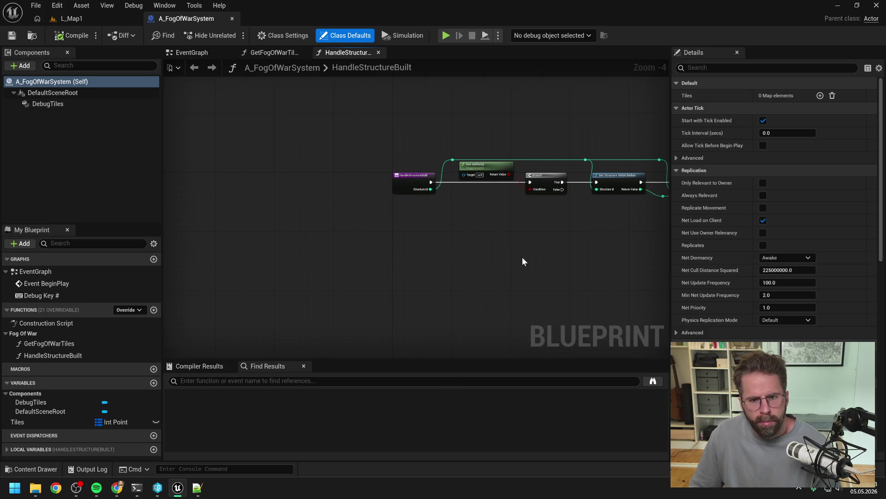
Jump to the Debug Key # event and view the whole debug tile loop.
double_click(79, 295)
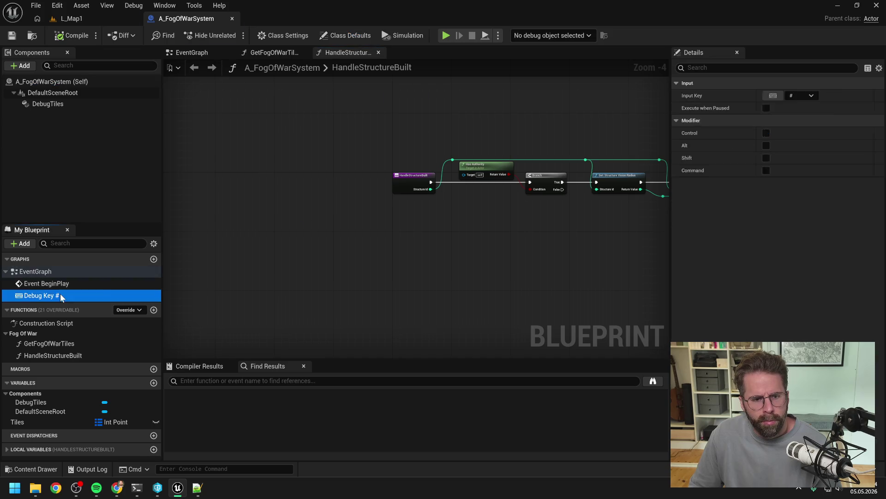
click(384, 255)
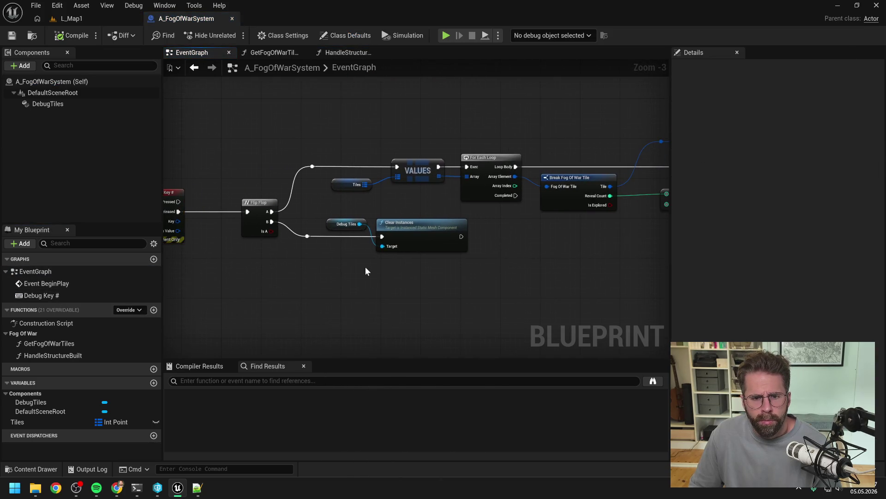
scroll(365, 267, down, 1)
mouse_move(518, 256)
mouse_down()
mouse_move(381, 254)
mouse_move(294, 228)
mouse_move(497, 231)
mouse_move(341, 238)
mouse_move(345, 254)
mouse_up()
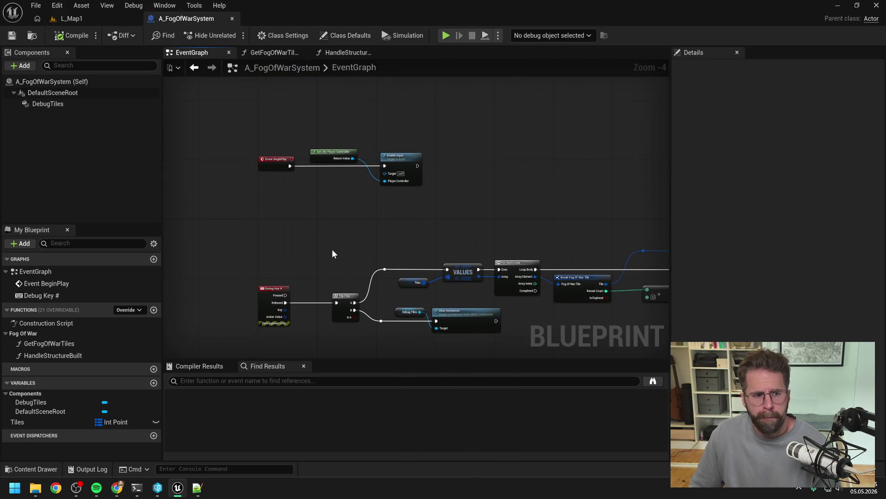
Peek at GetFogOfWarTiles, then step through HandleStructureBuilt's For Each Loop, FIND, Set and ADD nodes.
double_click(77, 341)
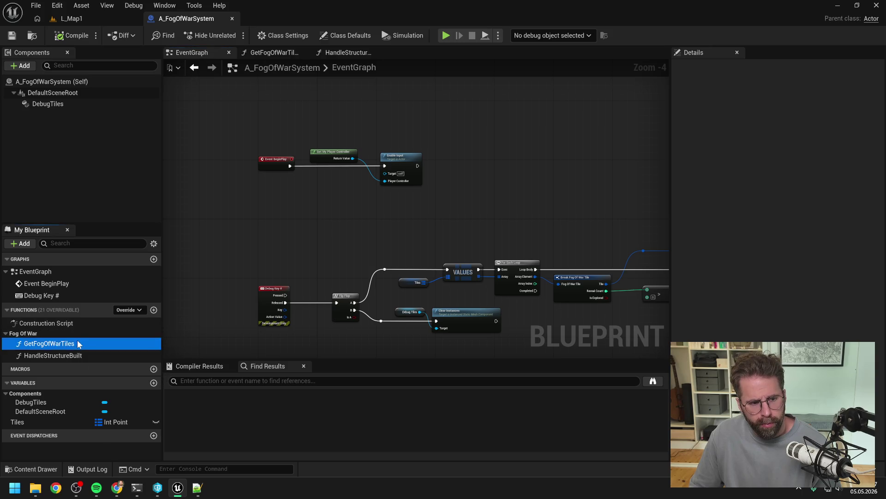
double_click(60, 354)
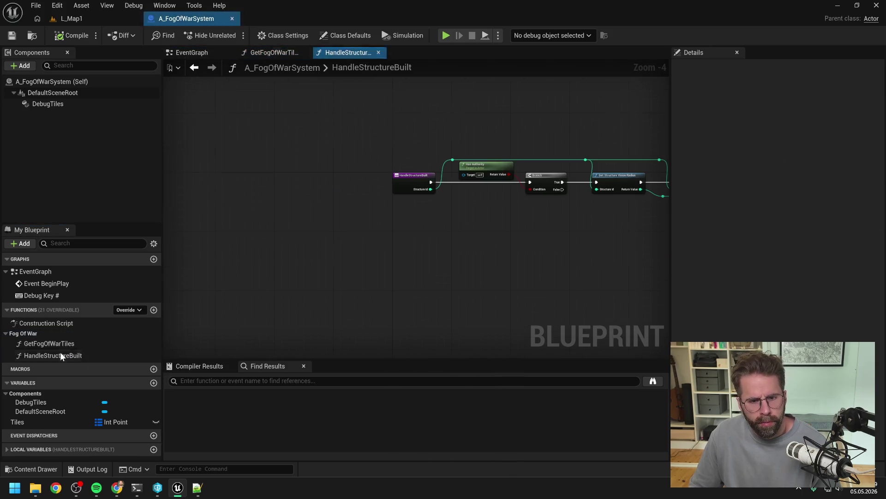
drag(512, 246, 371, 257)
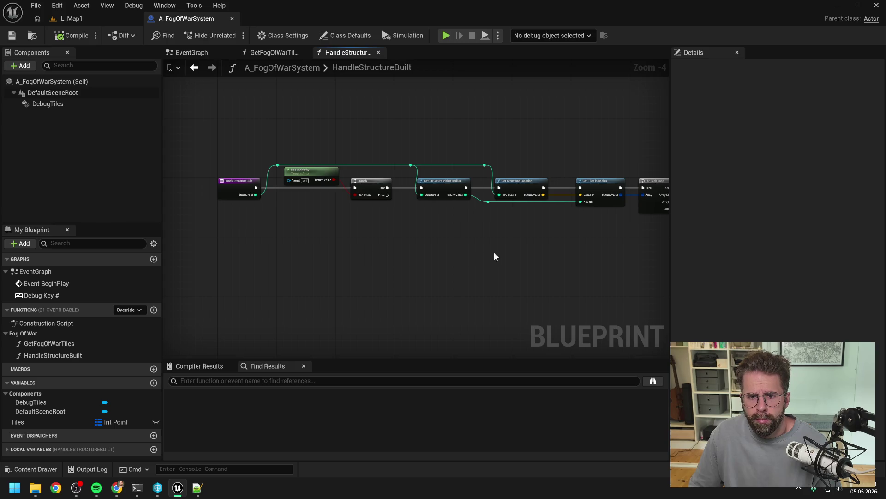
drag(545, 254, 422, 258)
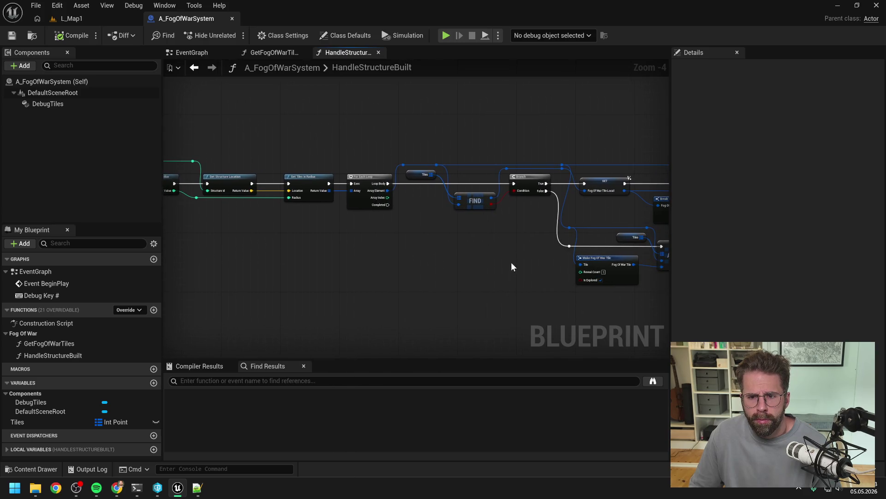
drag(511, 262, 365, 255)
drag(590, 259, 486, 263)
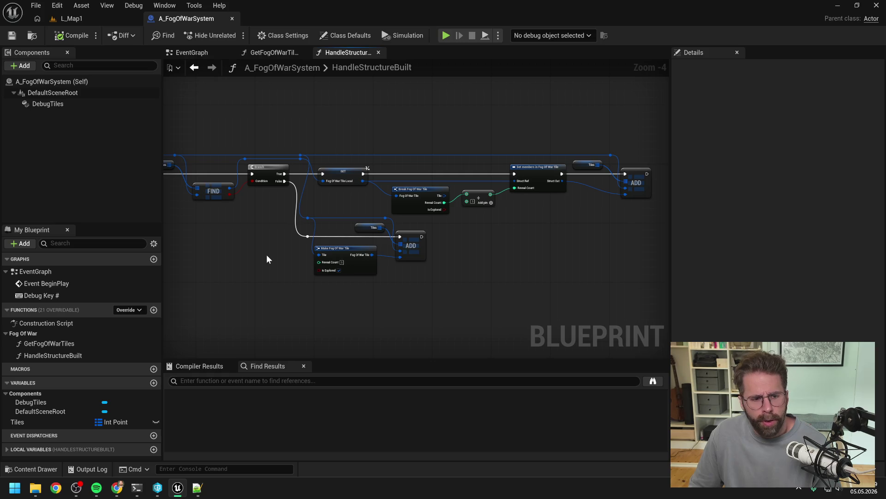
key(ctrl+space)
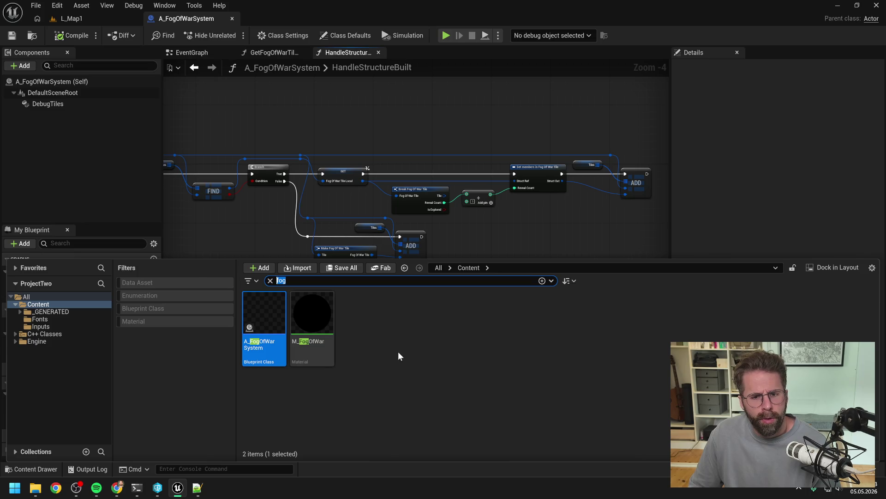
Open WBP_Minimap, then play-test L_Map1 by placing two structures on the grid.
text(minimap)
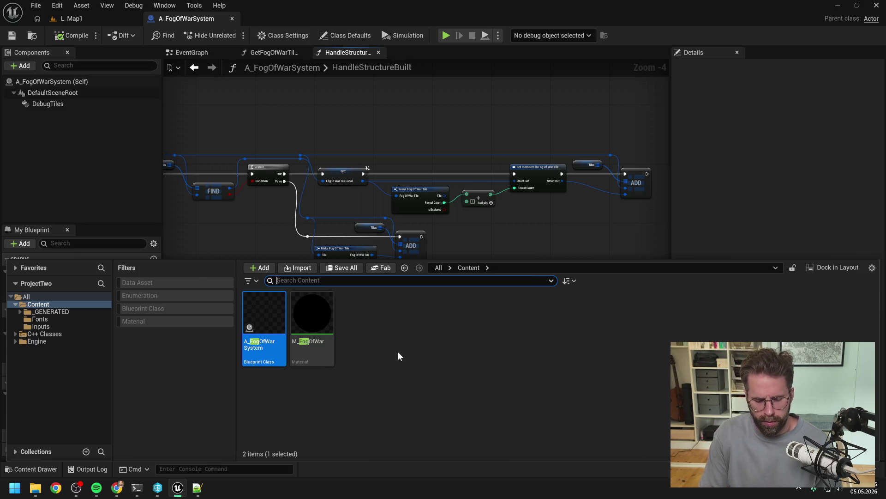
double_click(264, 318)
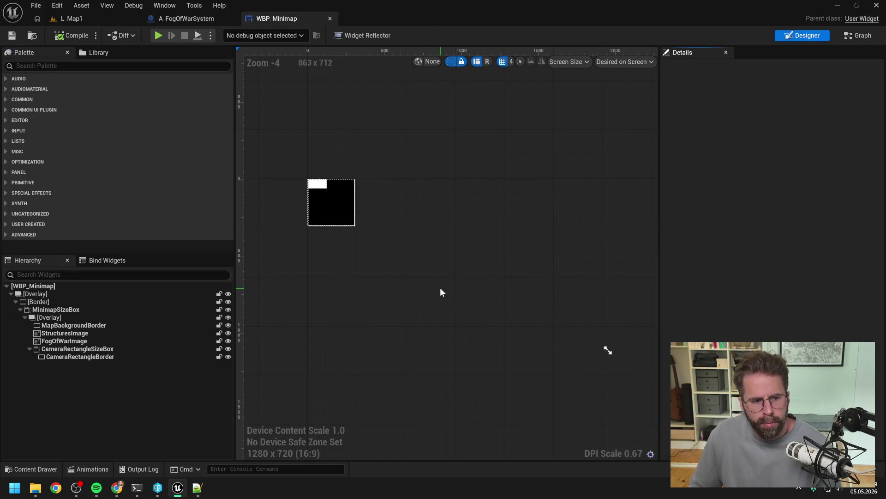
click(83, 18)
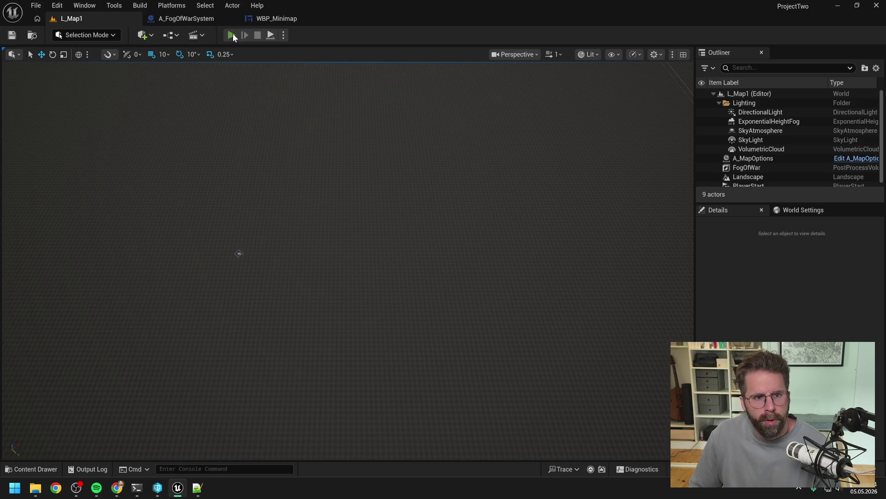
click(232, 35)
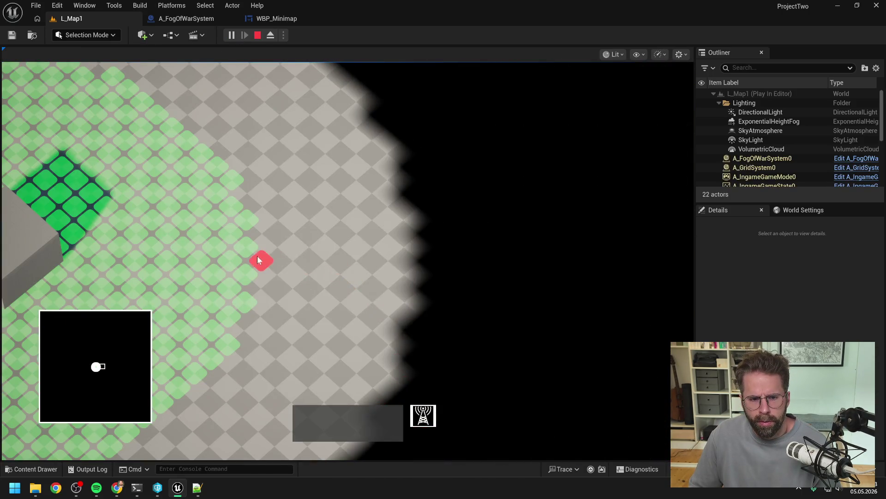
click(244, 248)
click(440, 245)
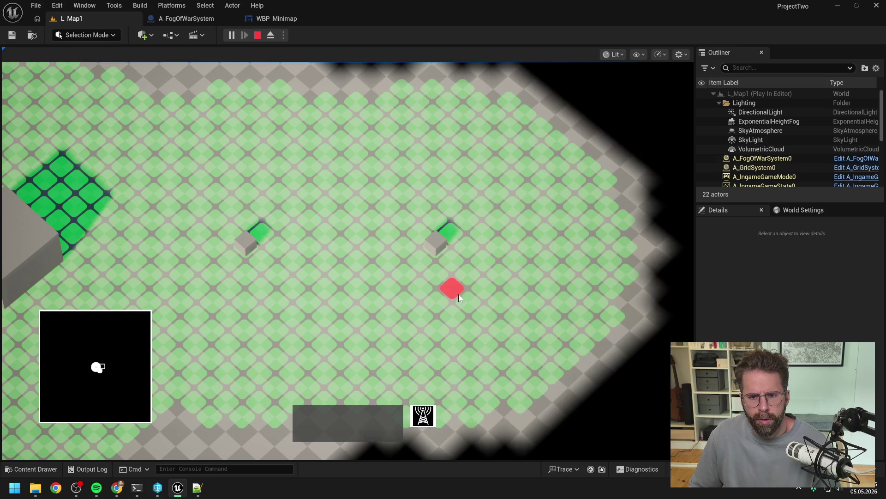
key(Escape)
In WBP_Minimap's graph, browse the private and Minimap-category functions, then focus the event graph.
click(266, 17)
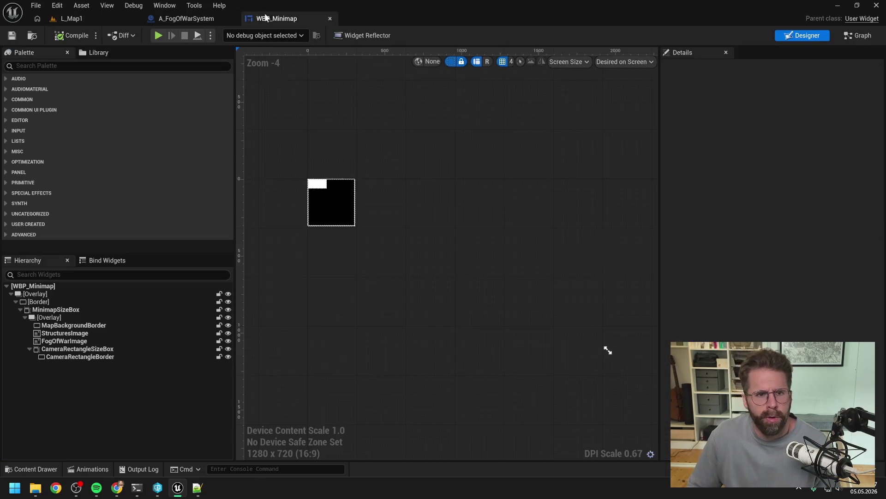
click(856, 38)
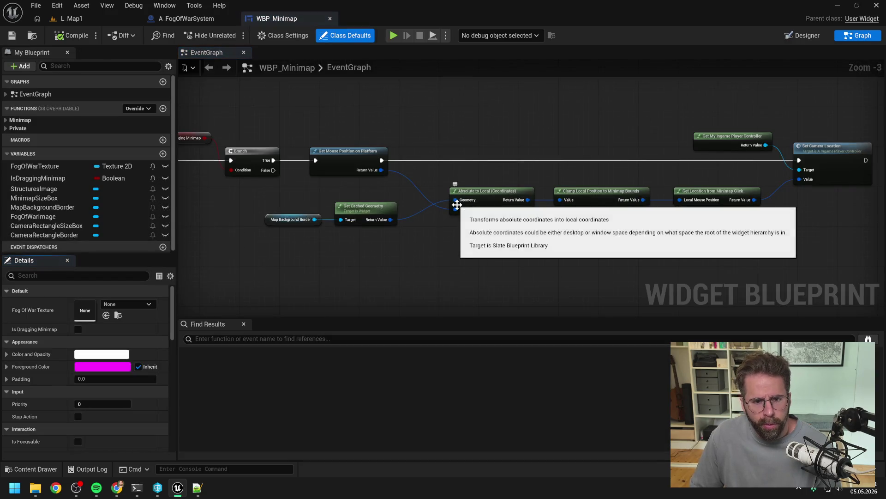
scroll(419, 261, up, 2)
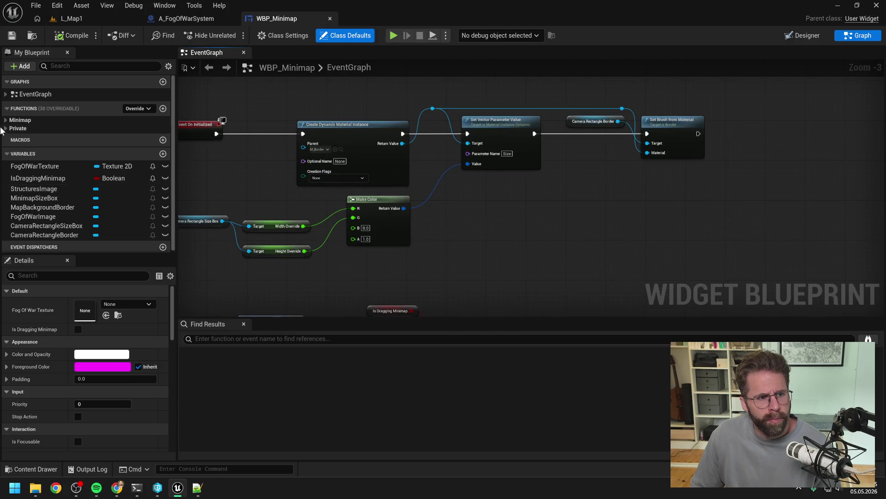
click(5, 127)
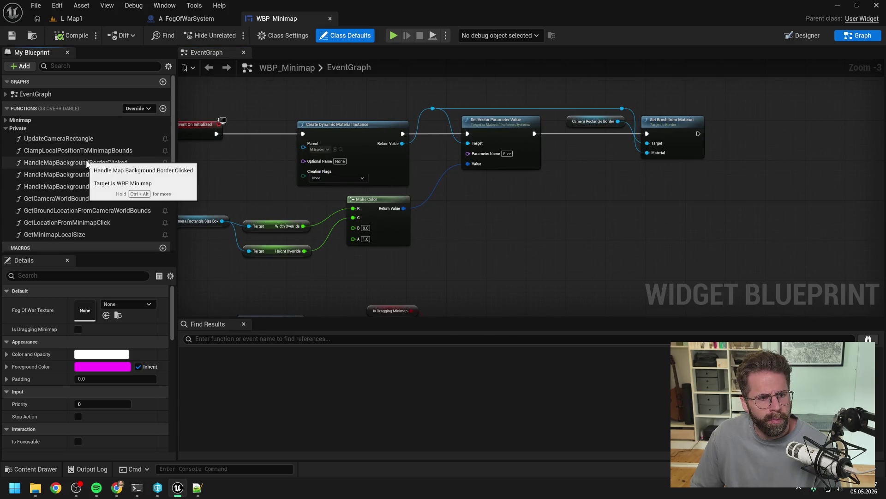
scroll(125, 164, down, 1)
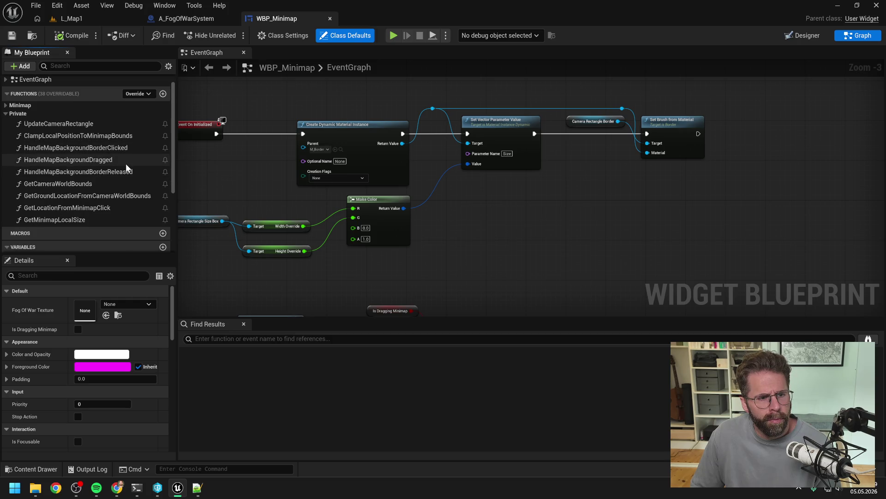
scroll(126, 164, up, 1)
click(6, 120)
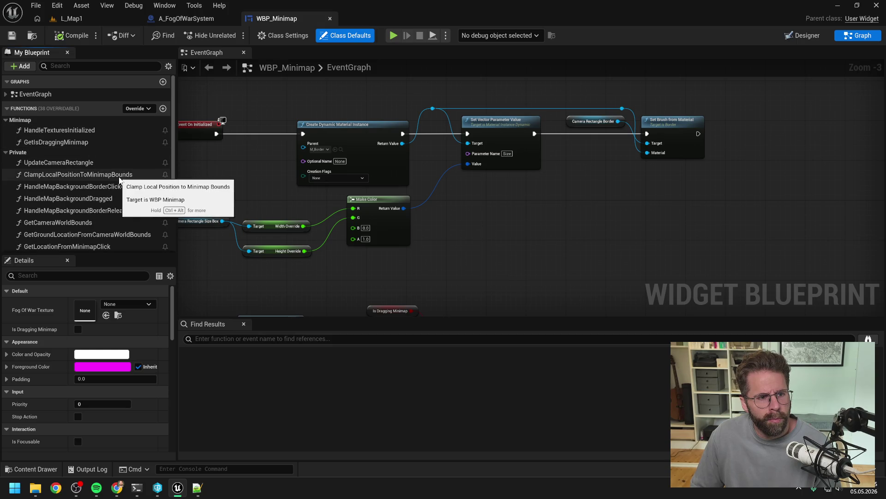
scroll(118, 177, down, 3)
click(261, 95)
key(ctrl+space)
Search for 'ingame player contr' and open the A_IngamePlayerController blueprint.
key(ctrl+a)
text(ingame player contr)
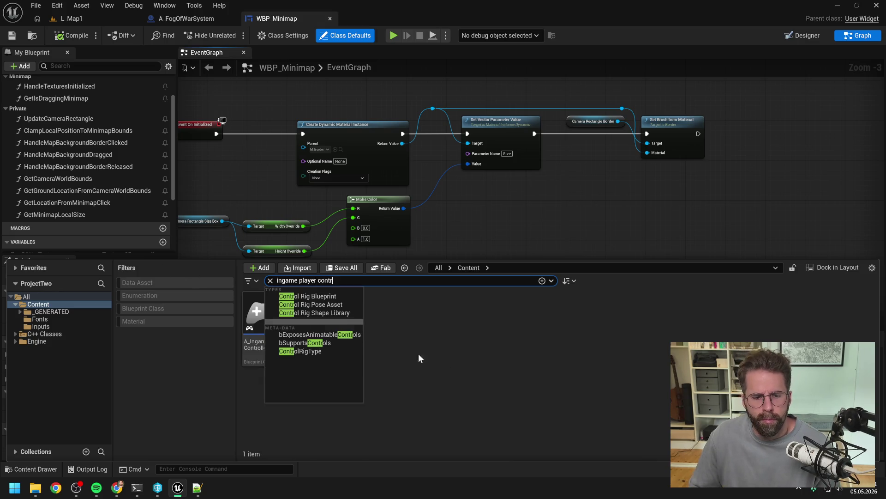
double_click(260, 318)
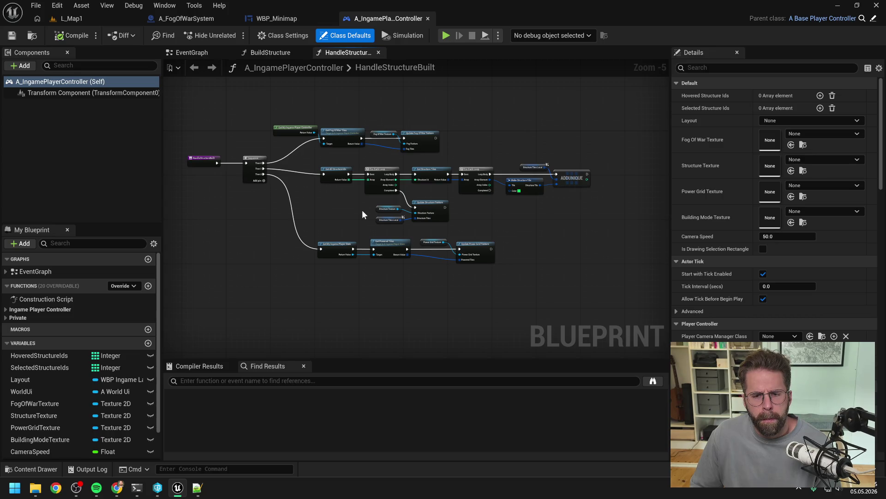
In WBP_Minimap's Designer, select the FogOfWarImage widget, then go back to the Graph.
click(270, 21)
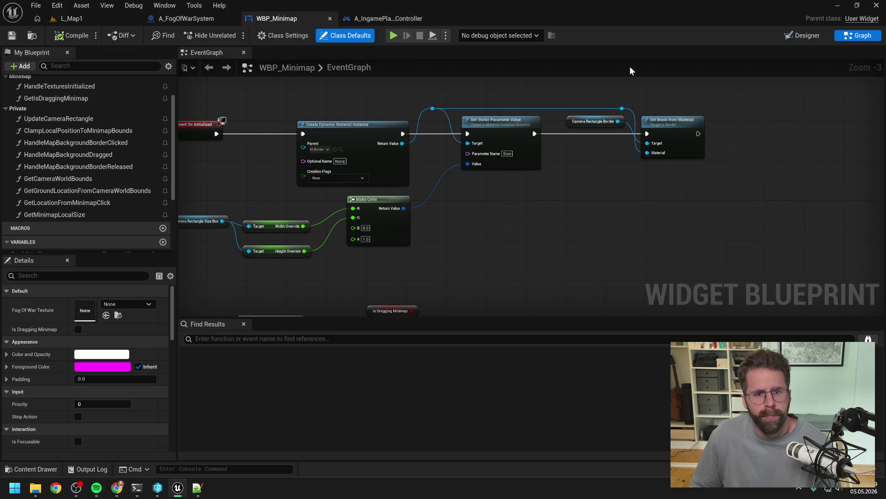
click(805, 35)
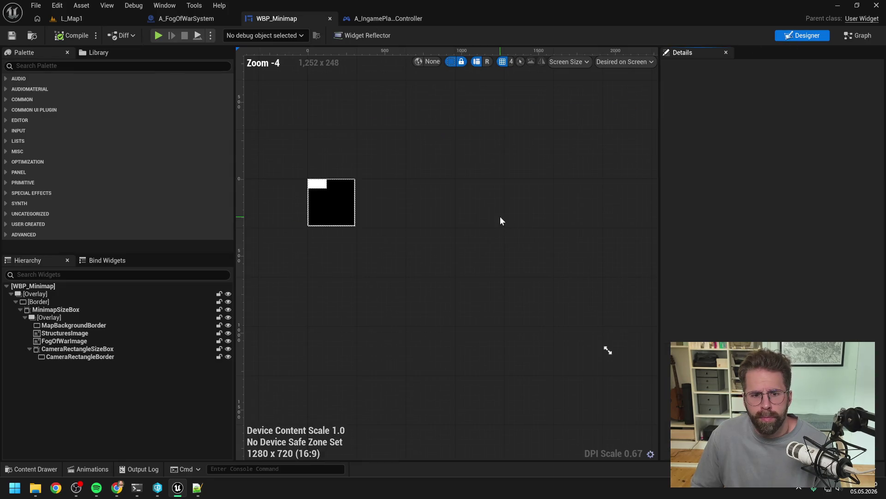
click(64, 341)
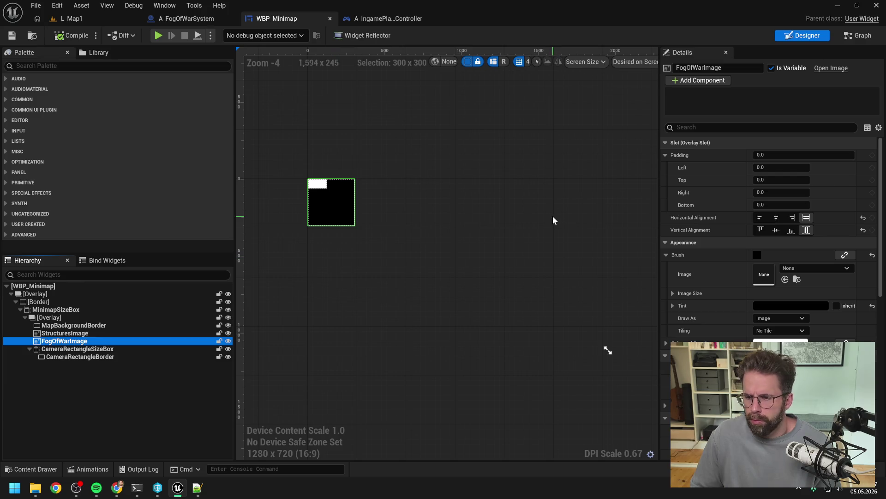
click(852, 37)
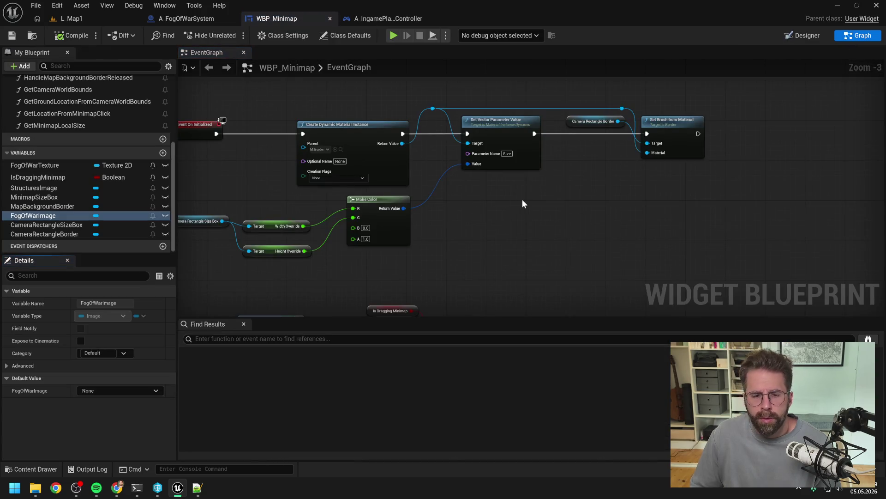
scroll(597, 201, down, 1)
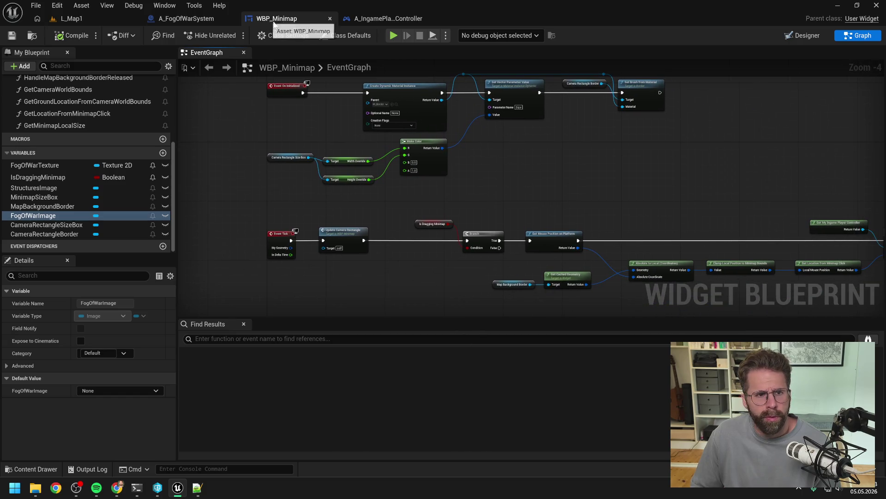
In A_IngamePlayerController, pan the HandleStructureBuilt graph and open its Get Fog Of War Tiles function.
click(388, 18)
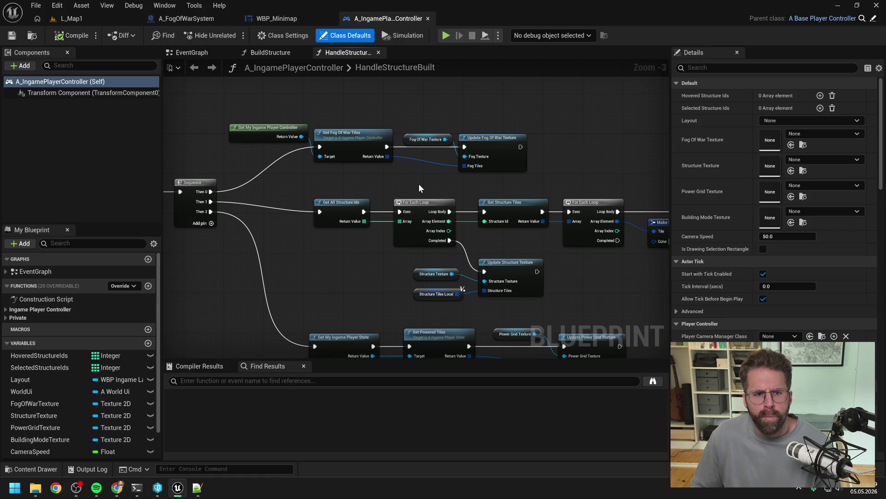
drag(420, 185, 396, 171)
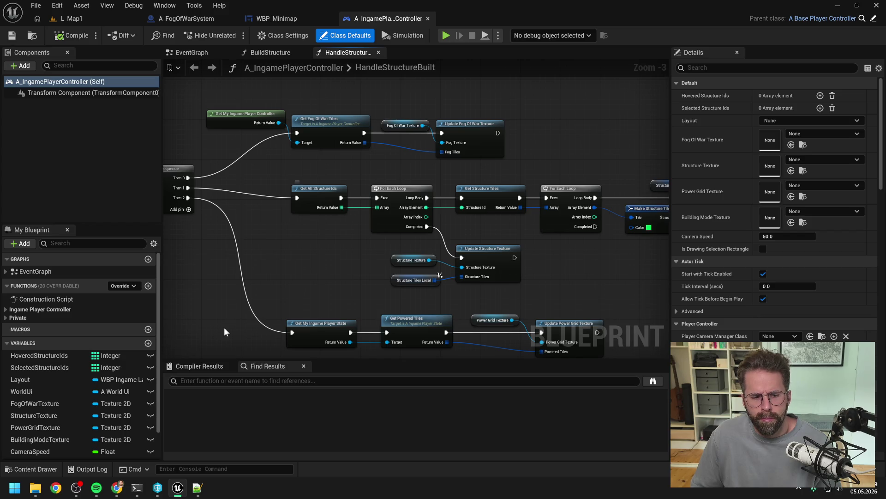
mouse_move(138, 492)
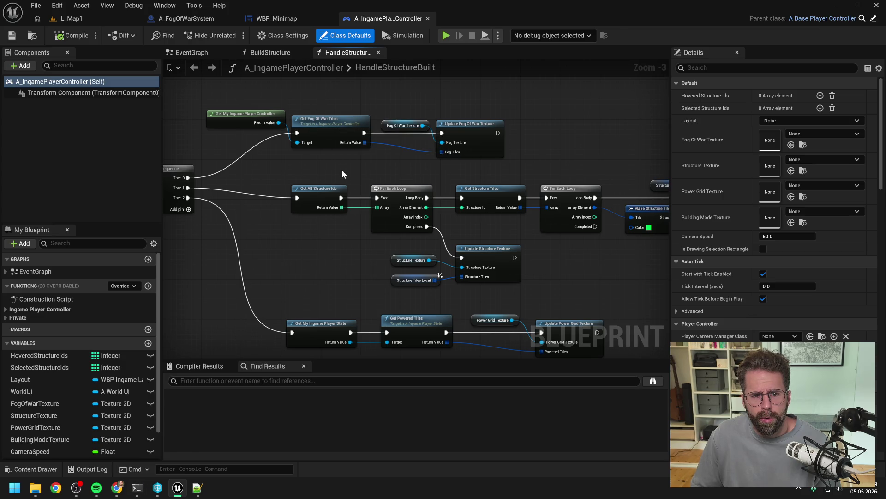
double_click(333, 137)
click(497, 200)
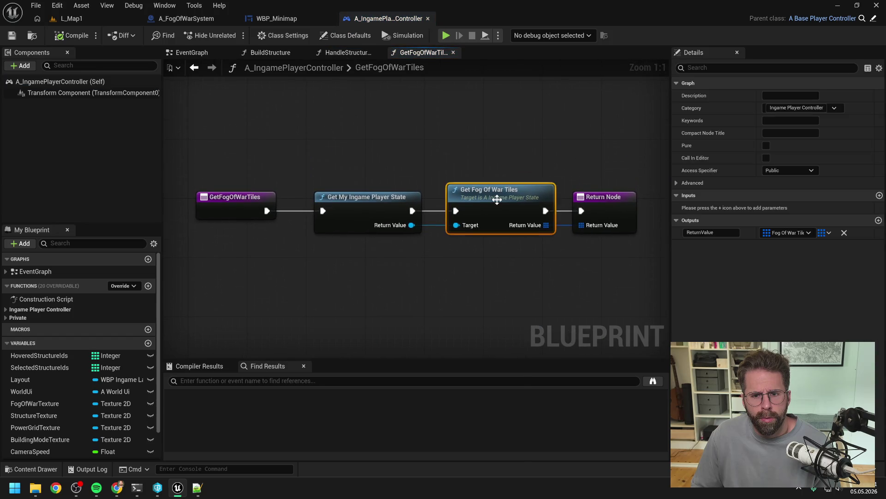
Follow GetFogOfWarTiles through A_IngamePlayerState into A_FogOfWarSystem and open its HandleStructureBuilt.
double_click(497, 199)
double_click(472, 199)
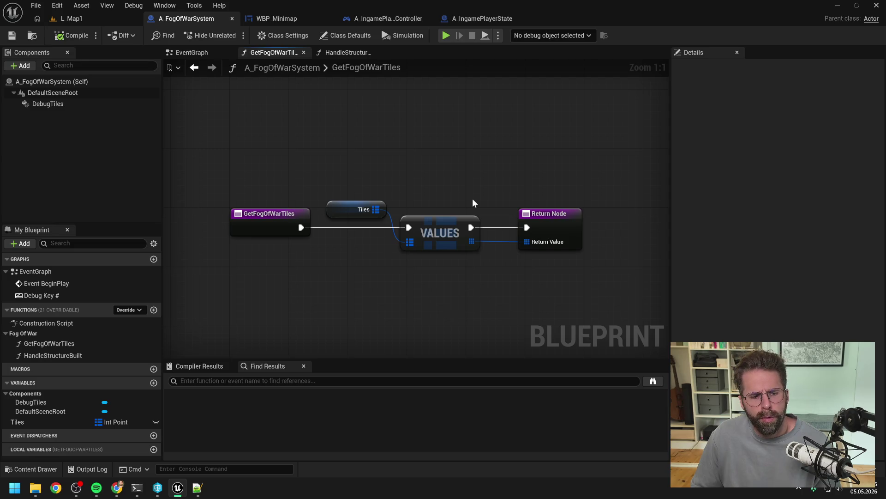
double_click(52, 355)
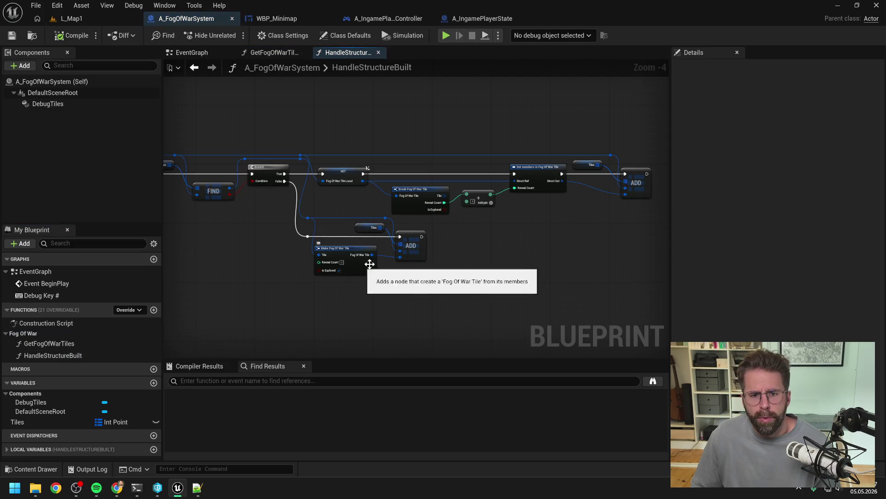
Pan across HandleStructureBuilt's Branch, loop, FIND, Make Fog Of War Tile and ADD nodes, then return to GetFogOfWarTiles.
mouse_move(440, 257)
mouse_down()
mouse_move(388, 233)
mouse_move(509, 249)
mouse_move(531, 241)
mouse_up()
drag(383, 238, 525, 237)
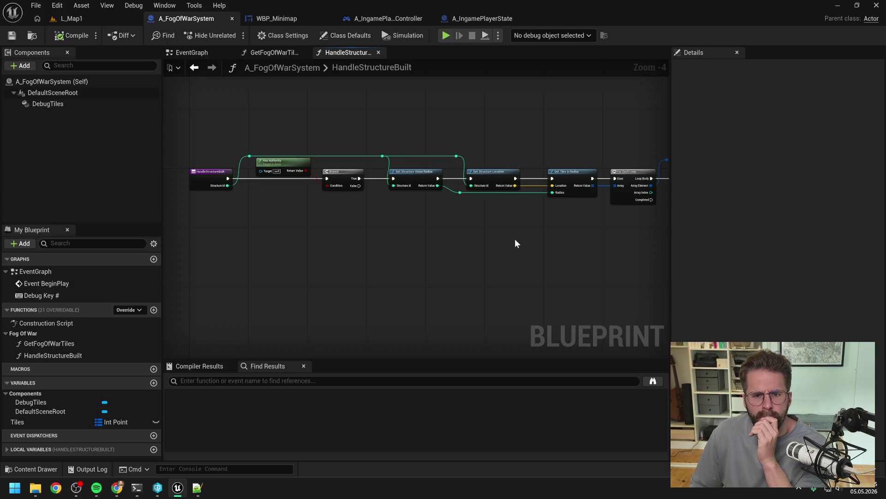
drag(516, 243, 434, 240)
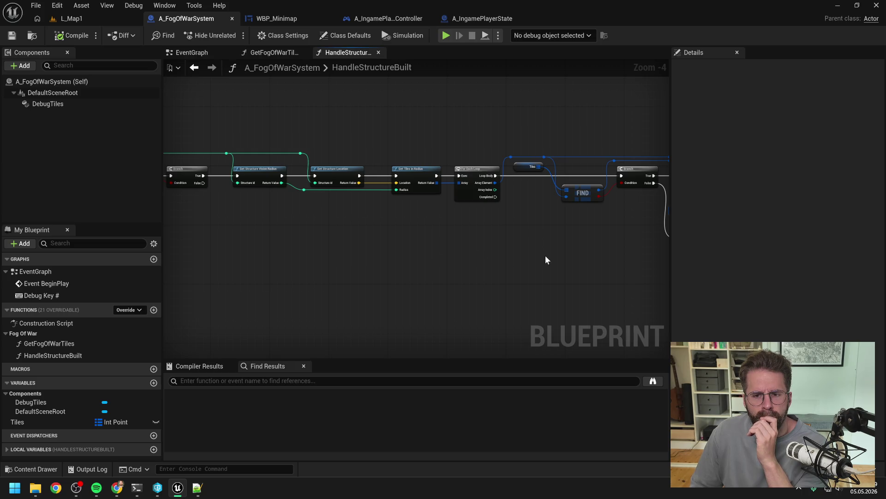
drag(548, 255, 352, 244)
mouse_move(542, 244)
mouse_down()
mouse_move(388, 243)
mouse_move(504, 247)
mouse_up()
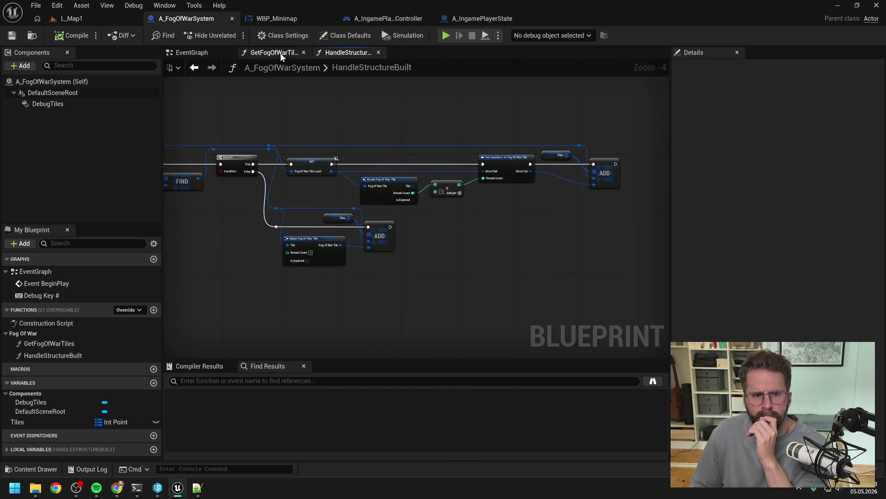
click(281, 52)
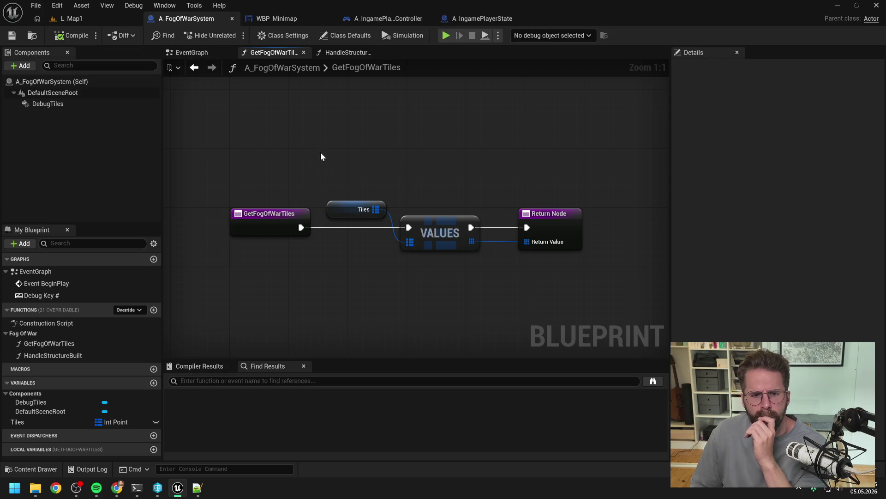
click(137, 488)
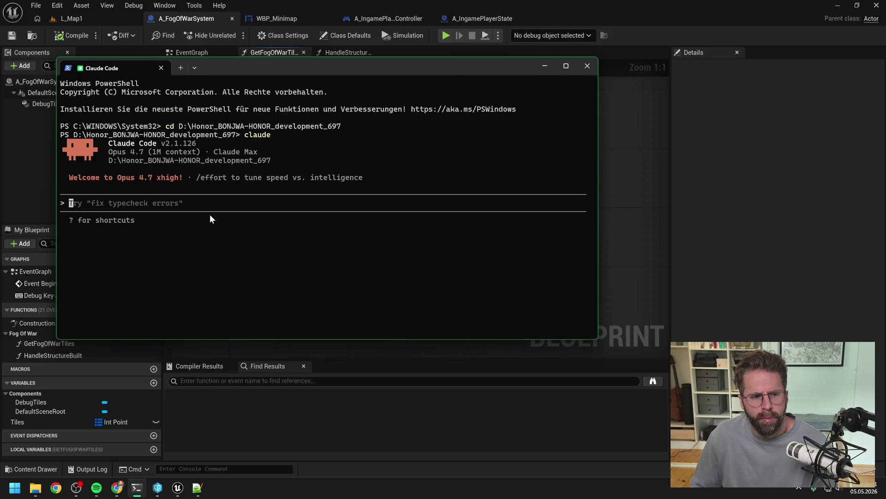
Begin the prompt 'FogOfWarTexture taucht auf der Minimap um 45°…', fixing typos along the way.
mouse_move(260, 68)
mouse_down()
mouse_move(473, 70)
mouse_move(478, 84)
mouse_up()
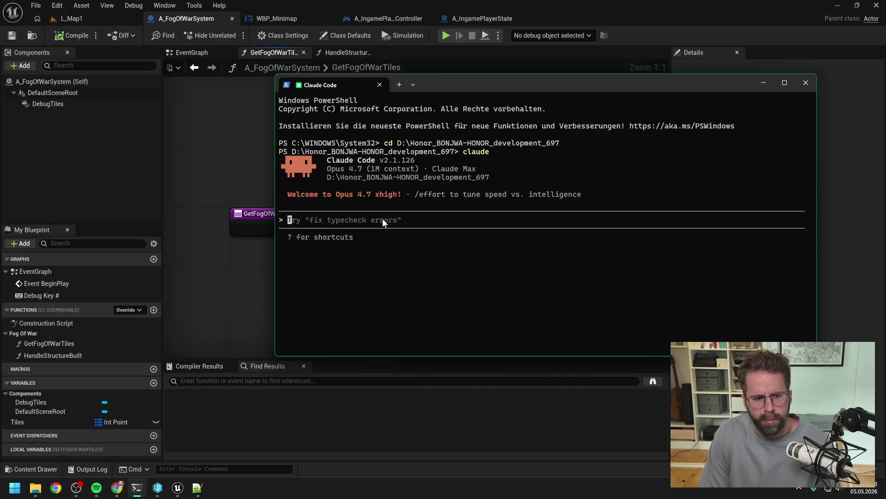
text(meine fog of war texture scheint )
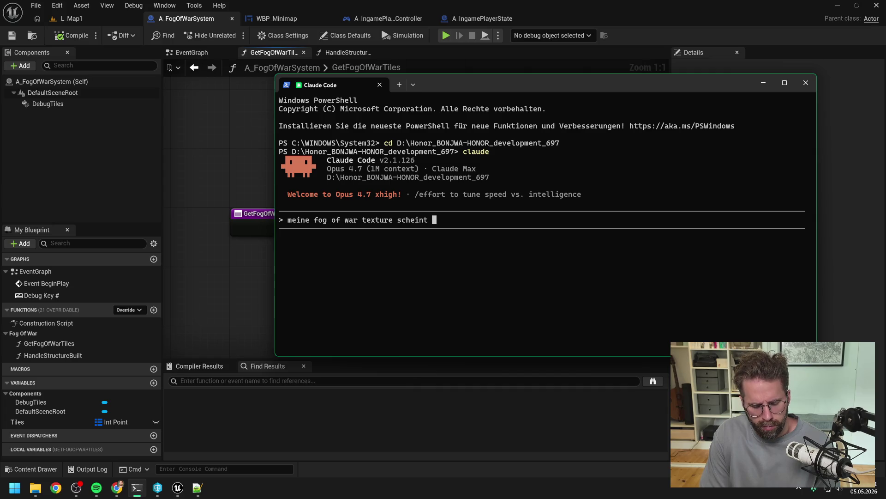
text(um)
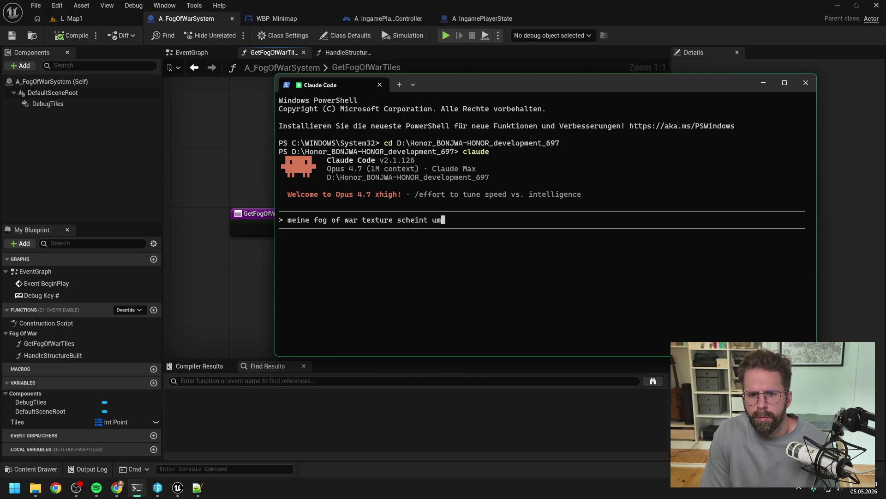
text( 45° gr)
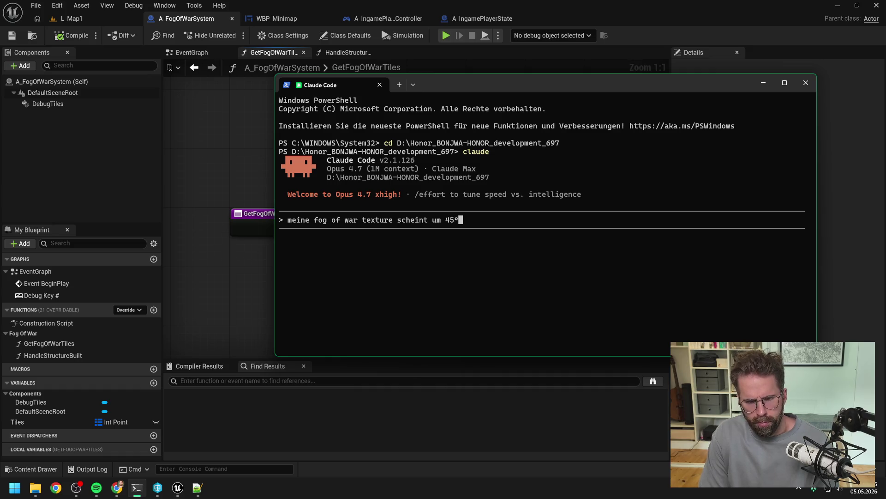
key(BackSpace)
key(BackSpace)
key(BackSpace)
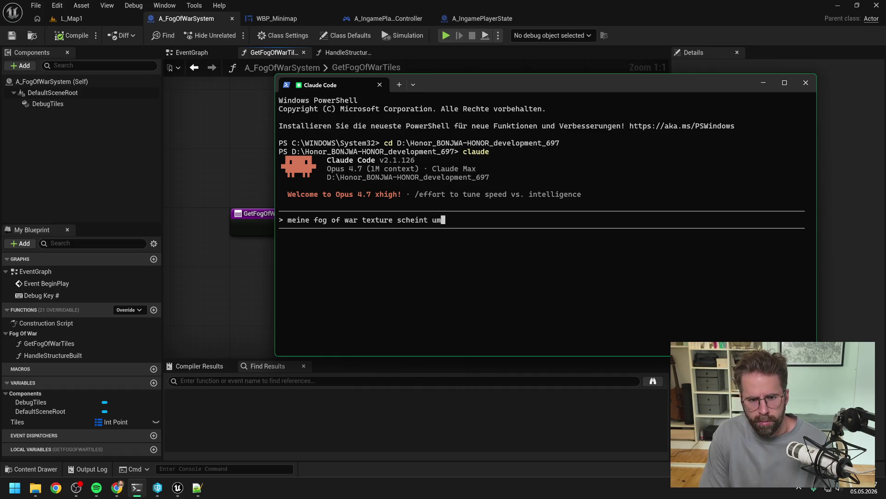
text(r )
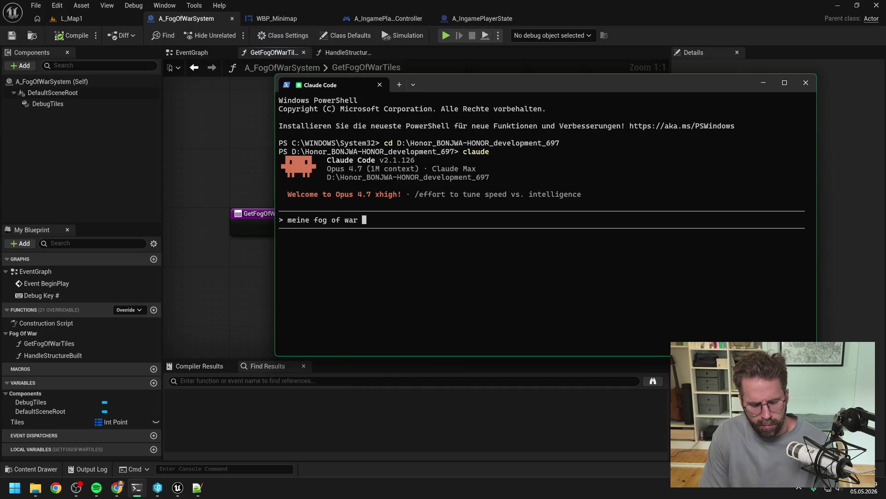
text(taucht auf )
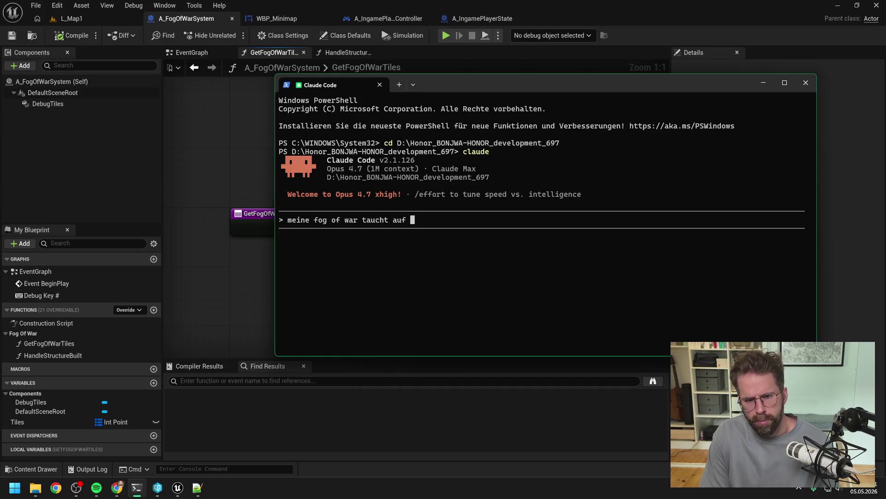
text(der mini)
key(BackSpace)
key(BackSpace)
key(BackSpace)
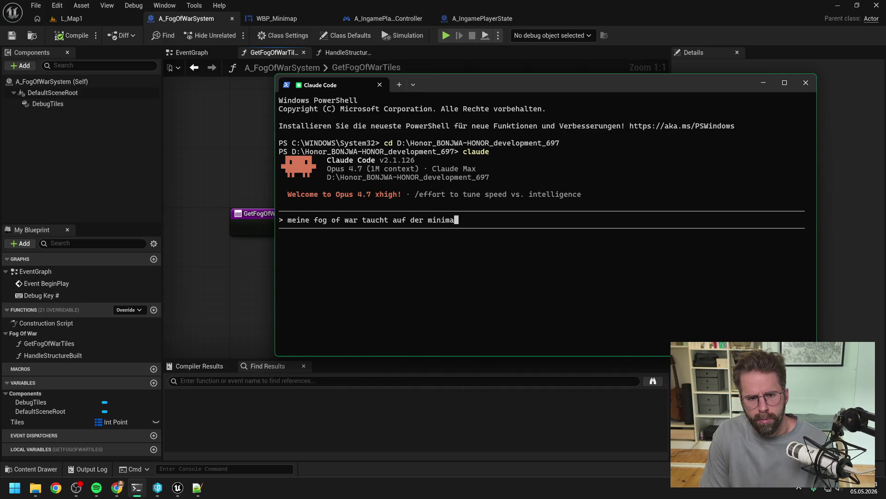
key(BackSpace)
key(BackSpace)
key(BackSpace)
text(FogOfWarT)
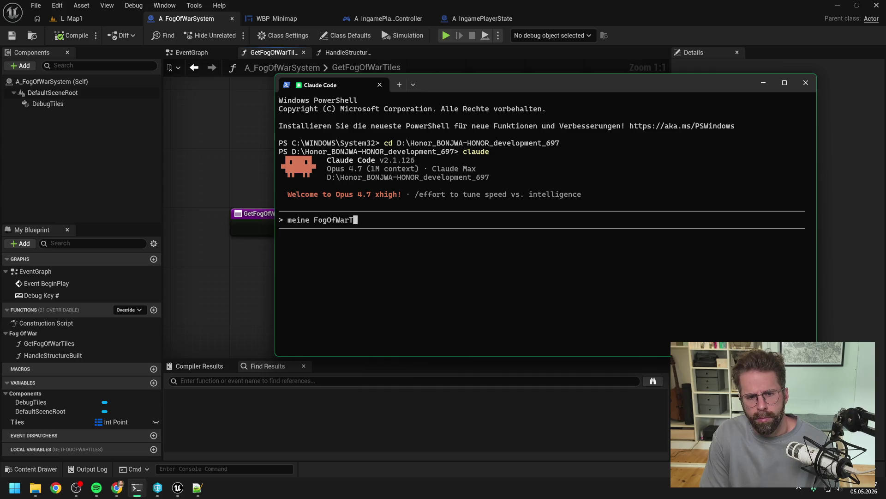
text(exture taucht )
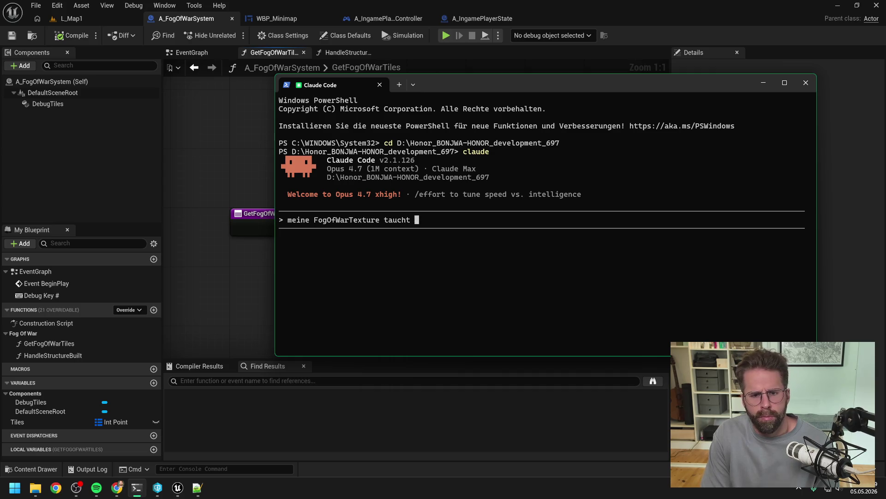
text(auf der Minimap )
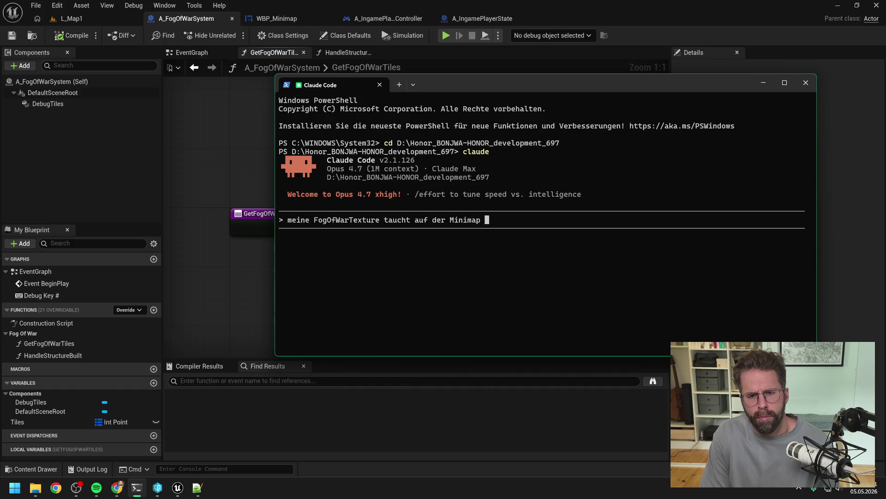
text(um 45° )
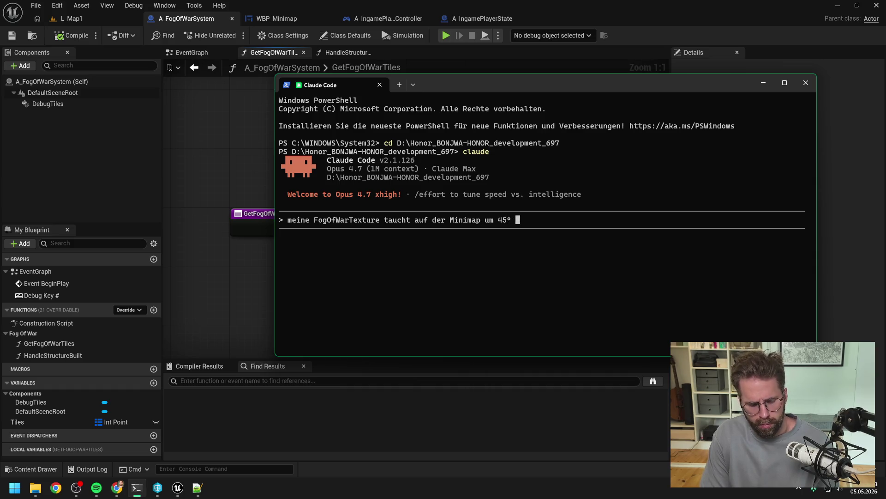
text(gr)
key(BackSpace)
key(BackSpace)
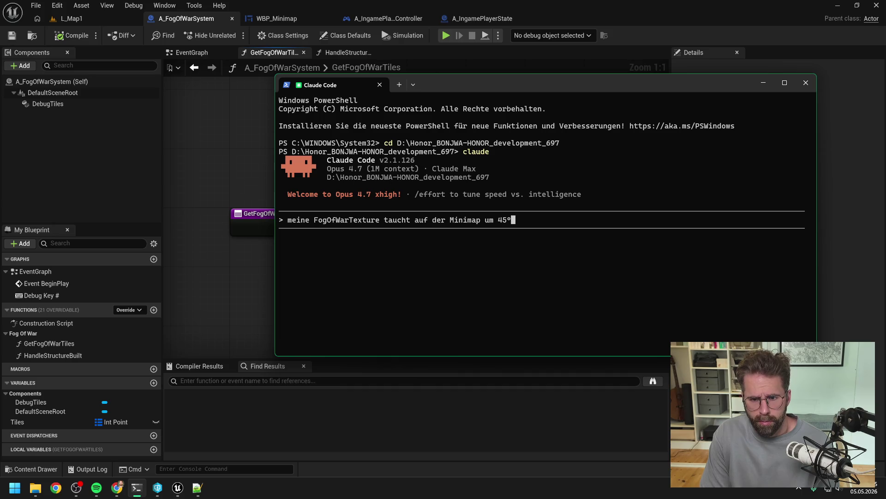
Add 'oder -45° gedreht auf', note the input data is correct, and ask to compare textures and compensate rotation.
text(oder -45° ge)
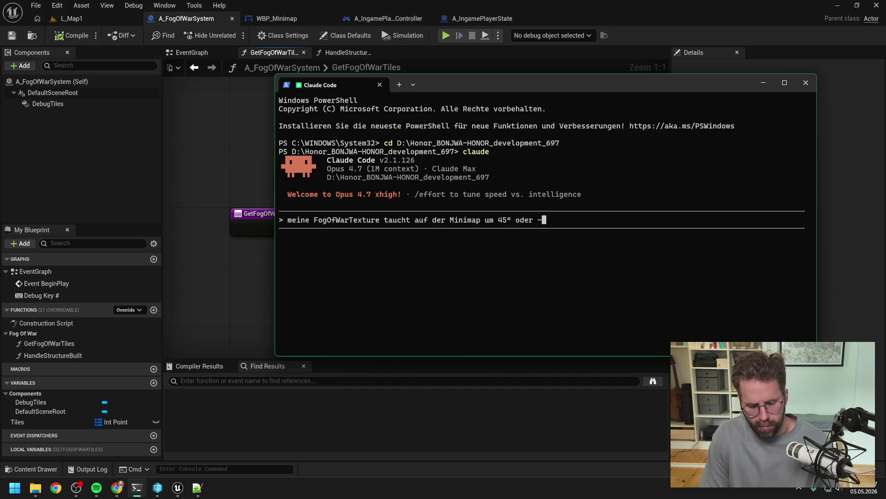
text(dreht auf. )
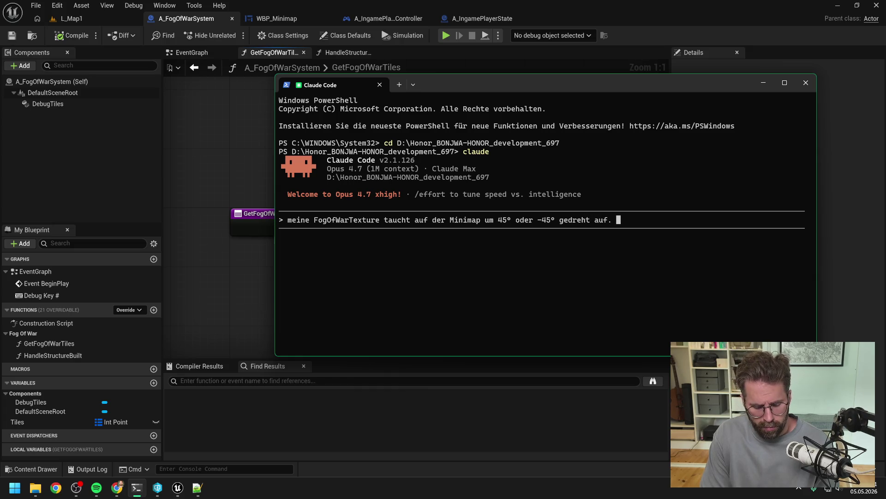
text(Die)
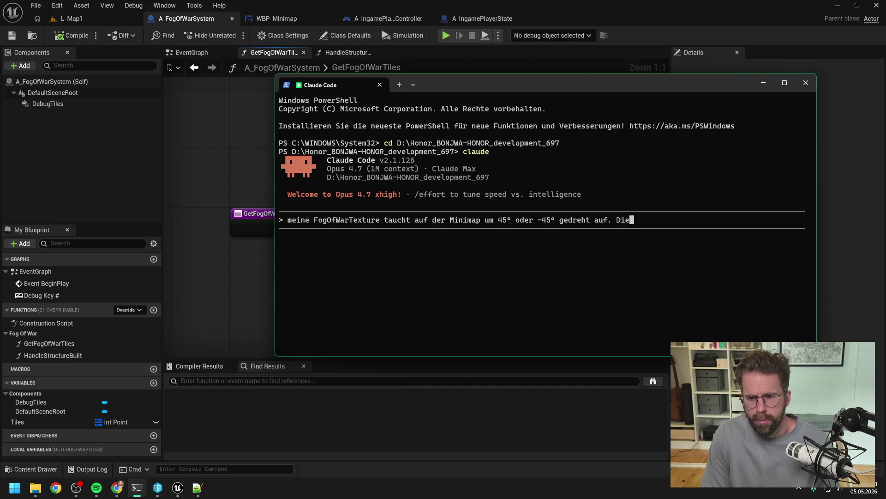
text( Daten sollen)
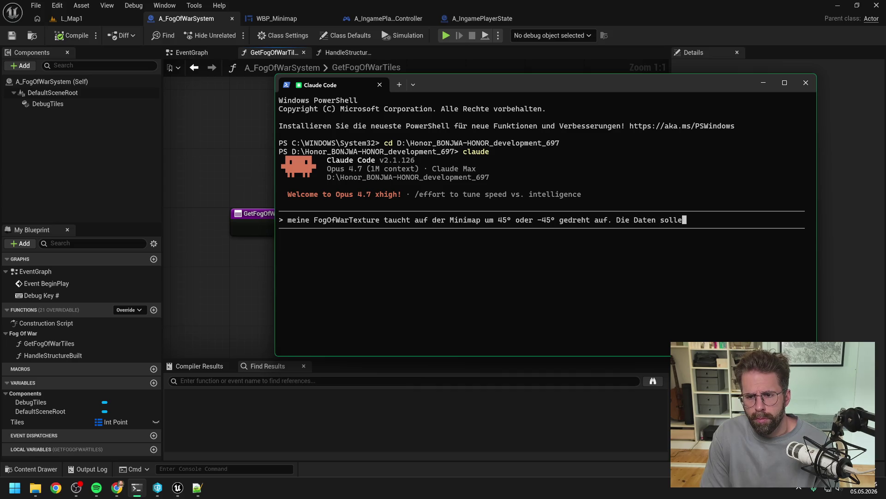
key(BackSpace)
key(BackSpace)
key(BackSpace)
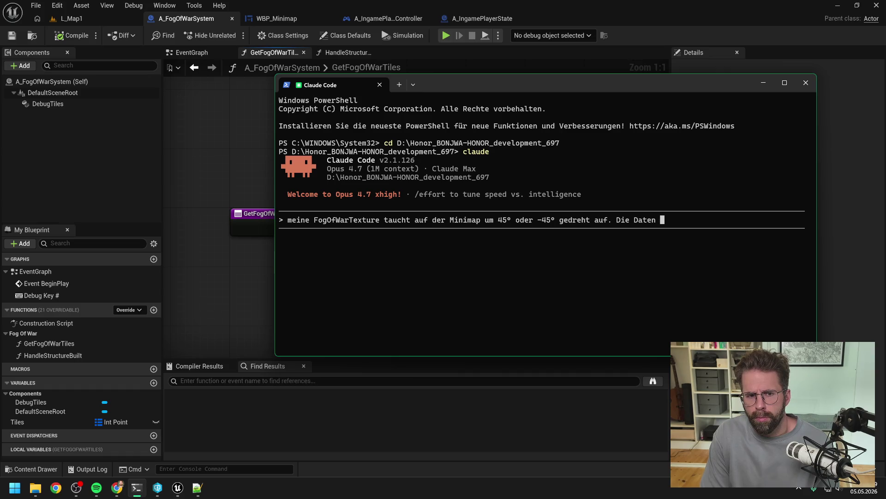
text(die ich rein)
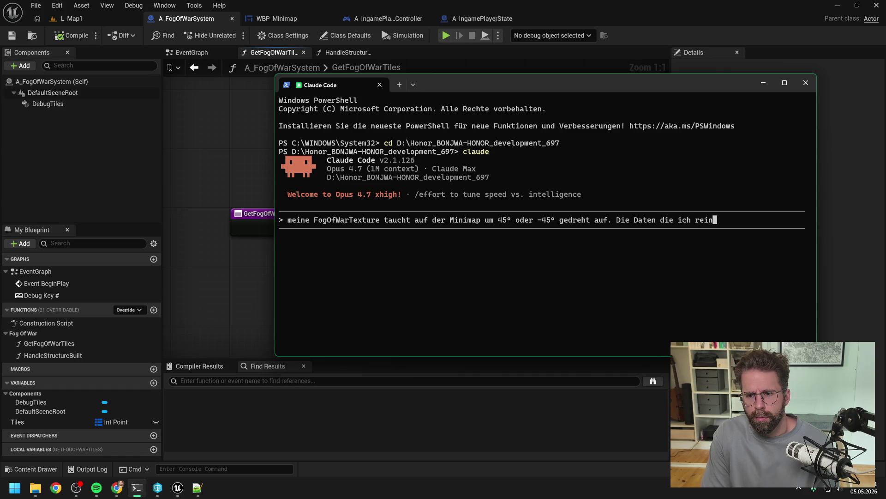
text(gebe sollten r)
text(ichtig s)
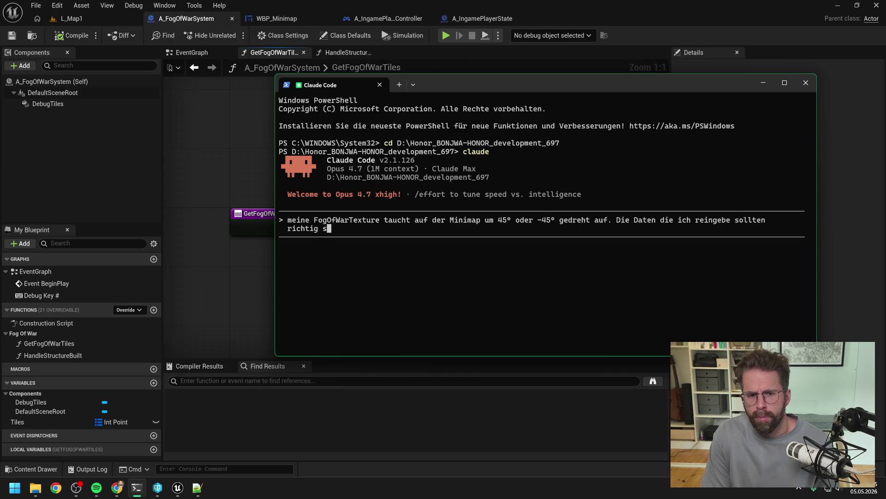
text(ein. Kannst du mit den anderen Texturen vc)
key(BackSpace)
text(ergleichen)
text(, woran das lieg)
text(en könnte? Müss)
text(en wir die Dr)
text(ehung bei Fog)
text(OfWar )
text(extra einbe)
text(rechnen?)
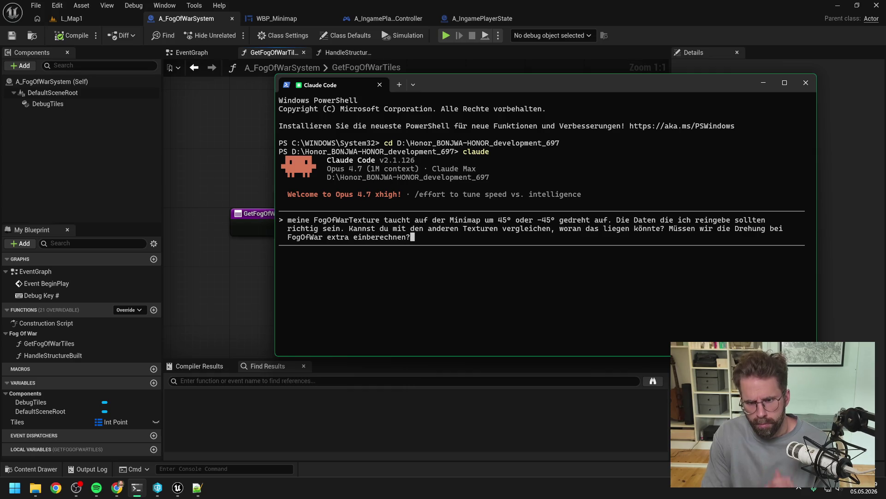
text( Denk dran dass wir als Spieler )
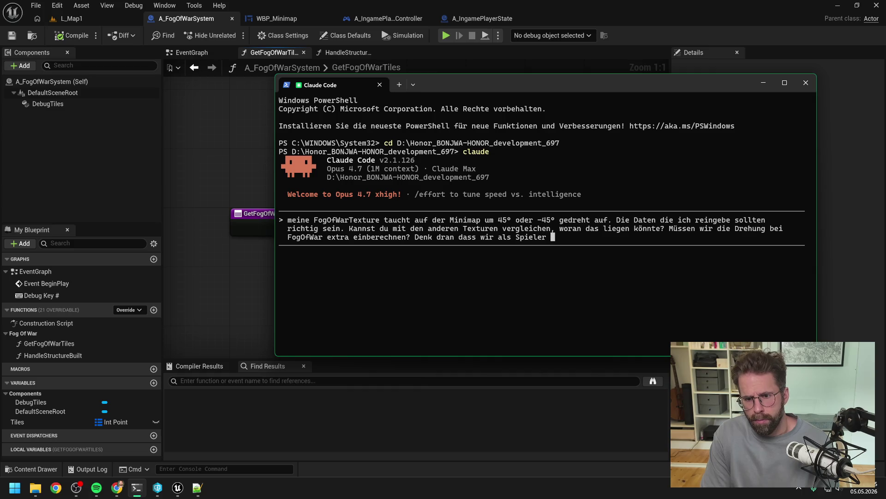
text(um -45)
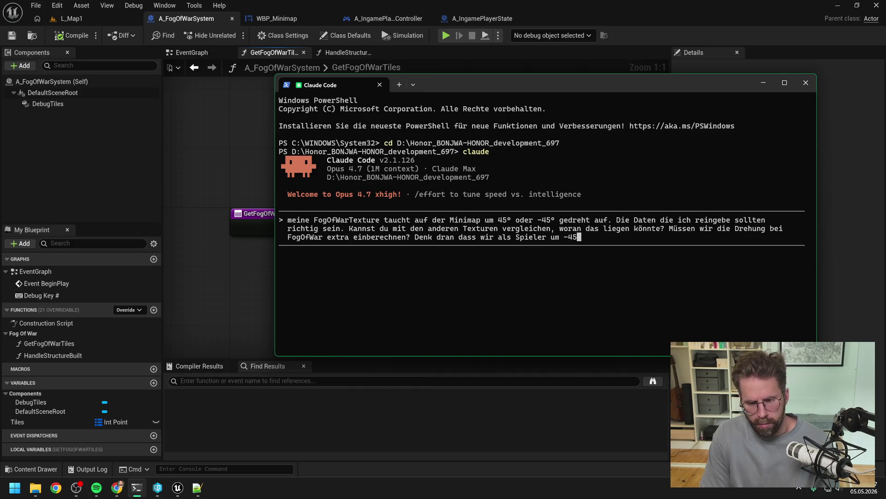
text(° g)
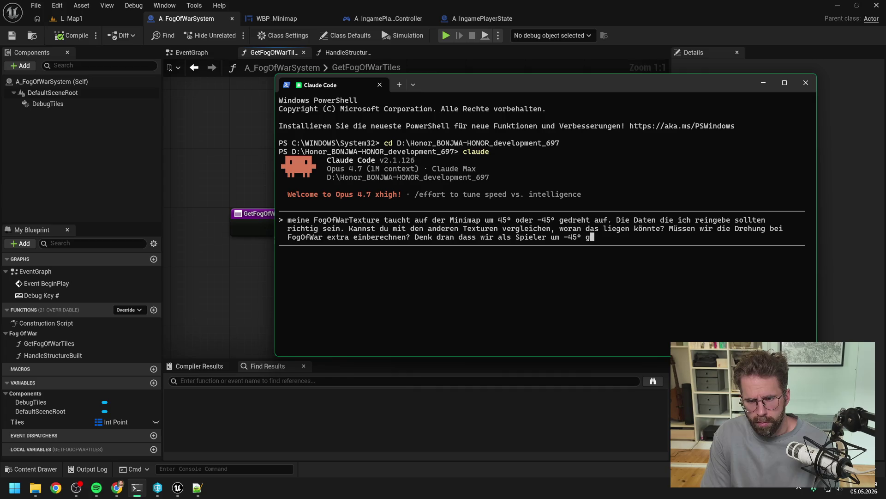
text(edreht auf d)
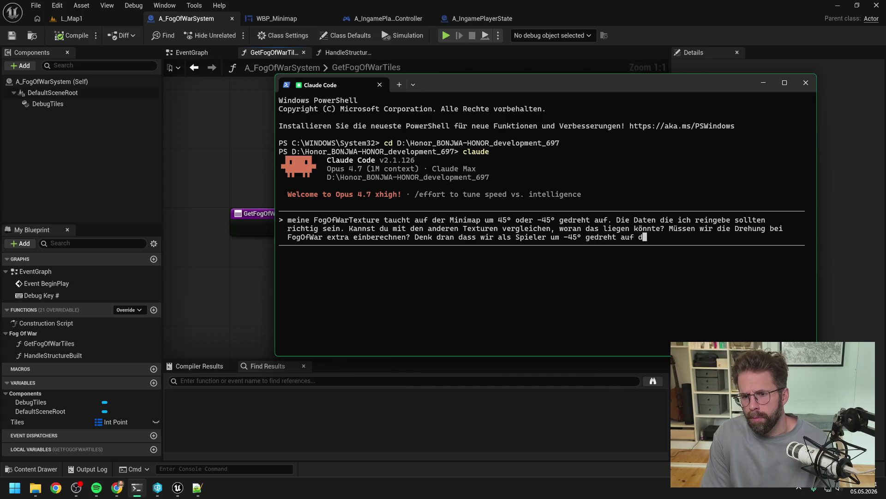
text(as Spielfeld schauen)
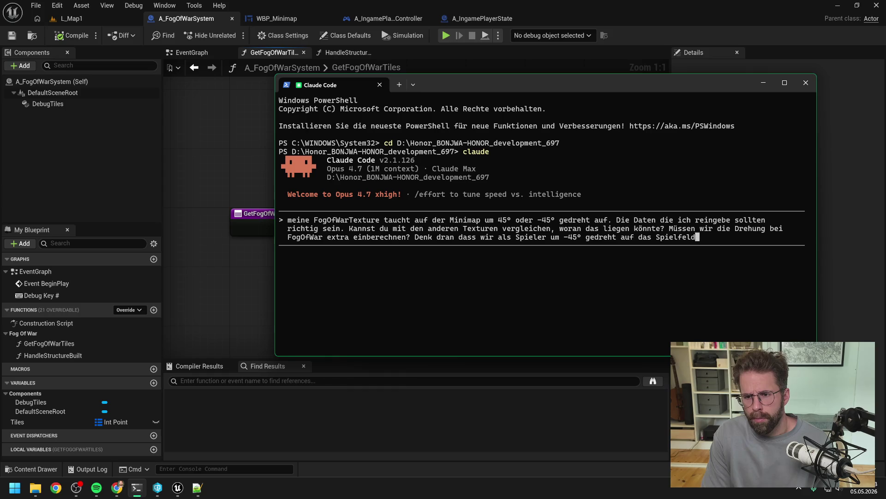
Open A_PlayerPawn and check the Camera and SpringArm rotation (-60° pitch, -45° yaw), then return to L_Map1.
click(194, 109)
key(ctrl+space)
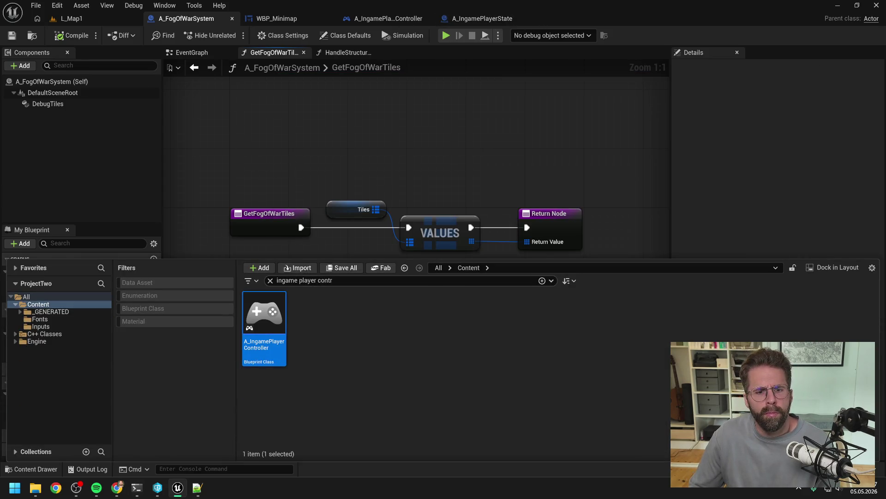
text(player pawn)
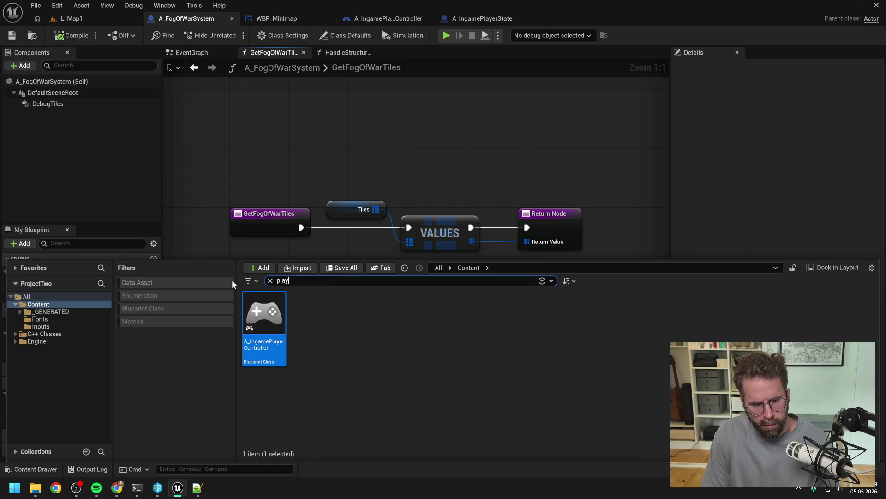
double_click(255, 318)
click(68, 116)
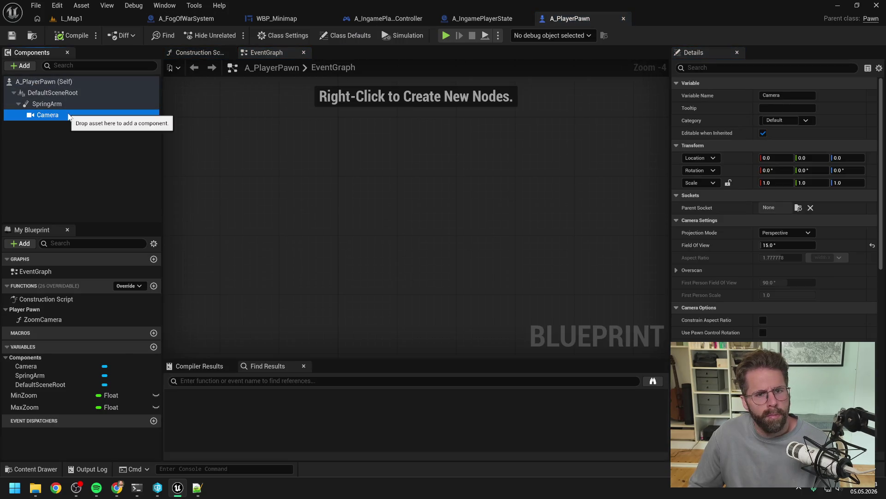
click(54, 105)
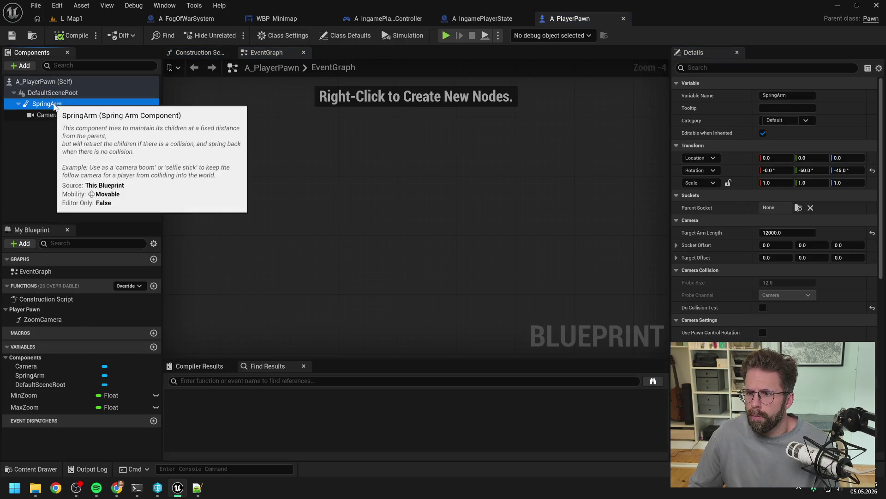
click(83, 23)
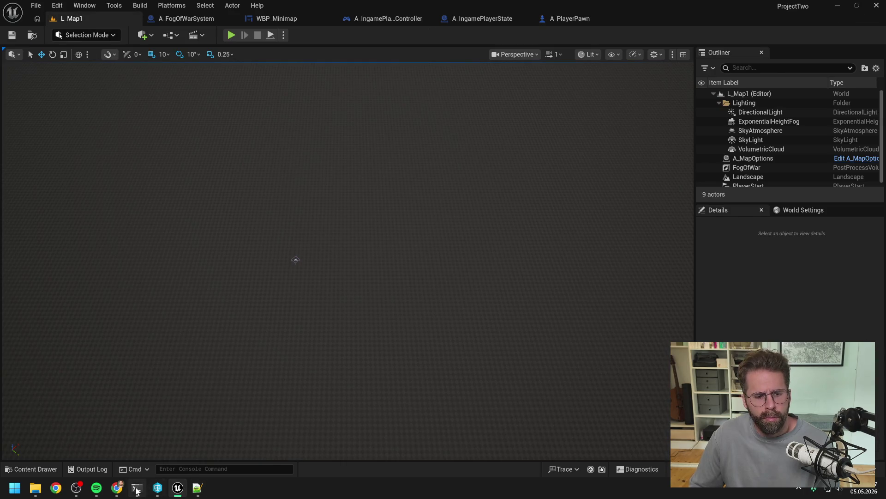
Switch to the Claude Code terminal to send the rotation question and read its analysis.
click(137, 487)
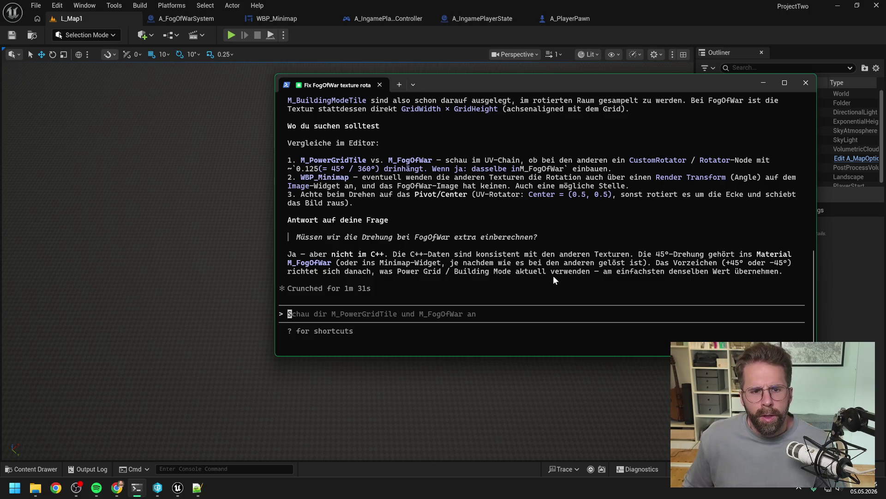
Read through Claude Code's rotation explanation, then start a Play-In-Editor session of L_Map1.
scroll(498, 219, up, 2)
scroll(498, 222, up, 9)
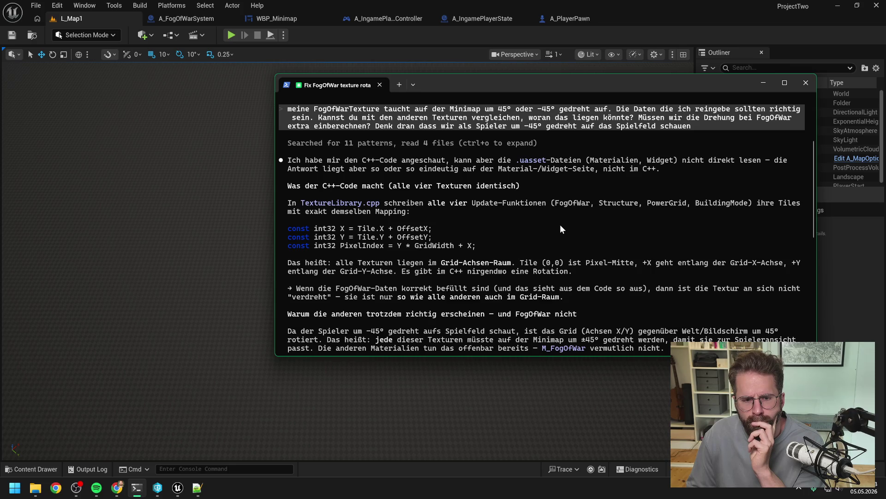
scroll(560, 224, down, 1)
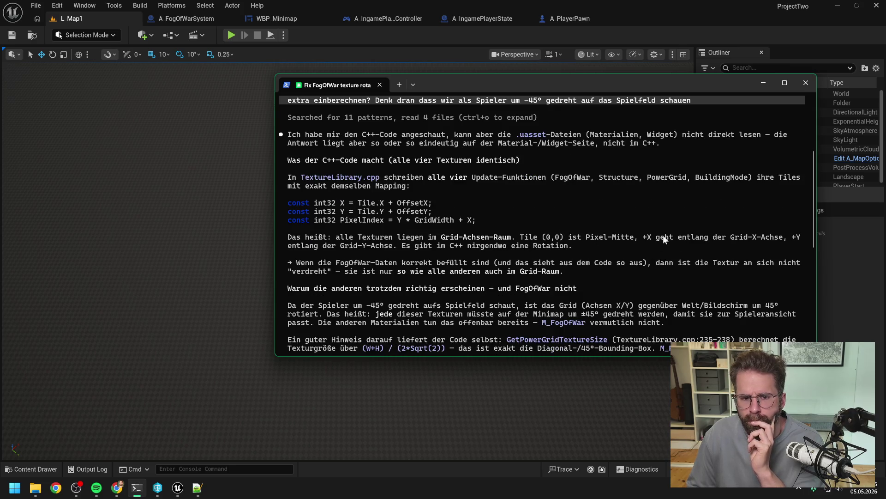
scroll(663, 234, down, 1)
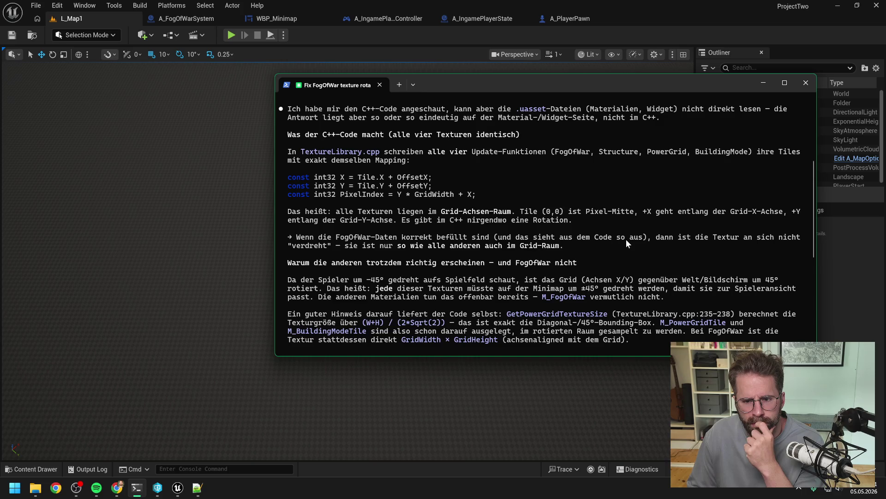
scroll(626, 240, down, 1)
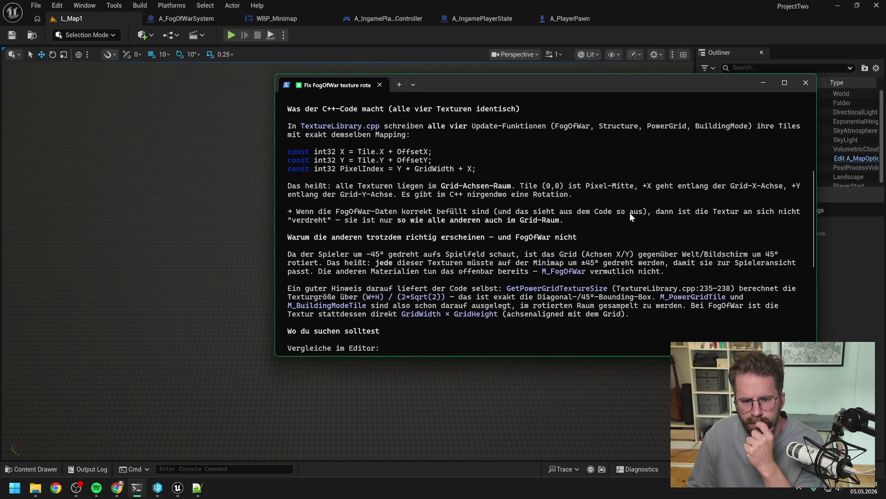
click(231, 34)
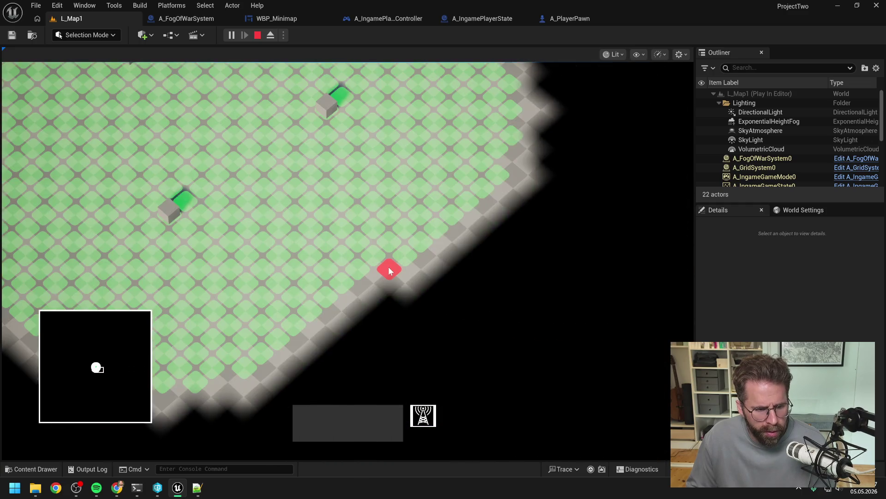
Stop play mode, search for 'map options' and open the A_MapOptions blueprint.
key(Escape)
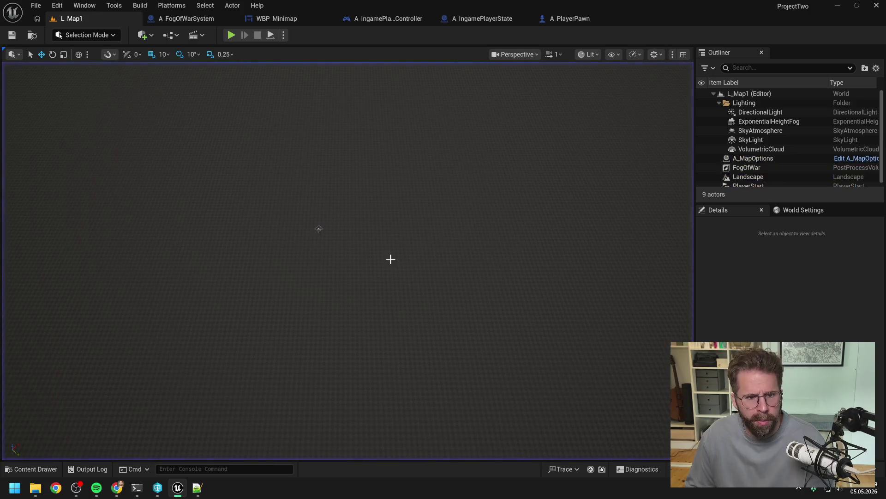
key(ctrl+space)
click(336, 250)
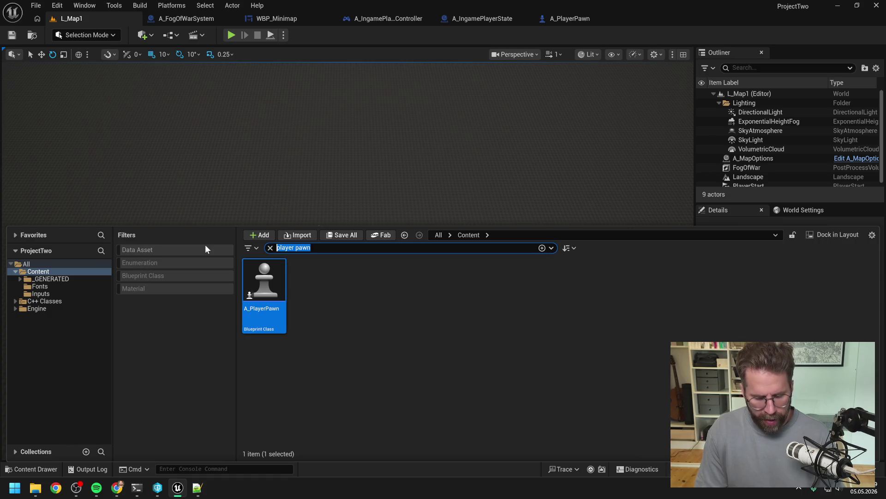
text(m)
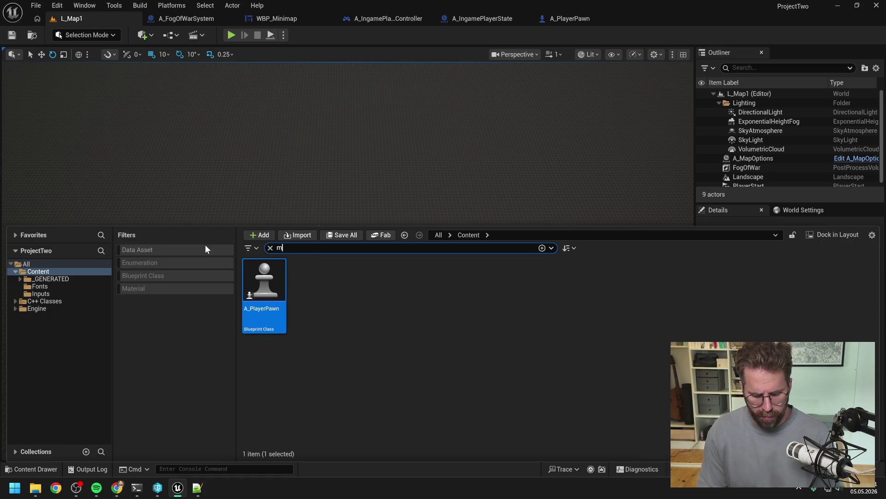
text(ap options)
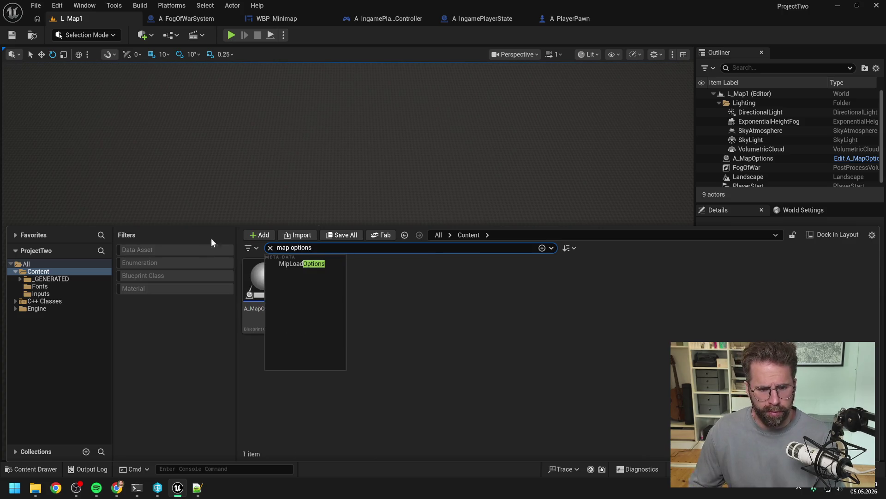
click(284, 285)
double_click(284, 284)
Set GetGridSize's returned X value to 51.
click(545, 216)
text(51)
key(Return)
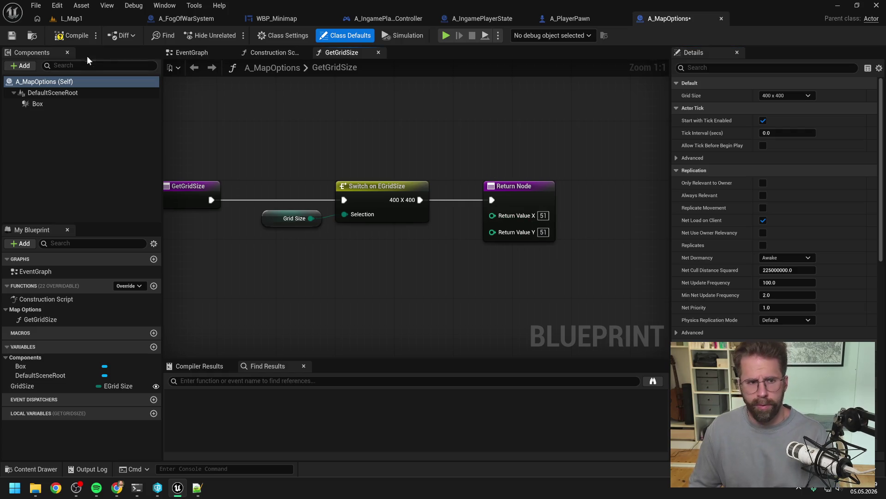
Compile A_MapOptions with the 51-cell grid, then play-test L_Map1 with a cancelled tower placement.
click(79, 35)
click(437, 346)
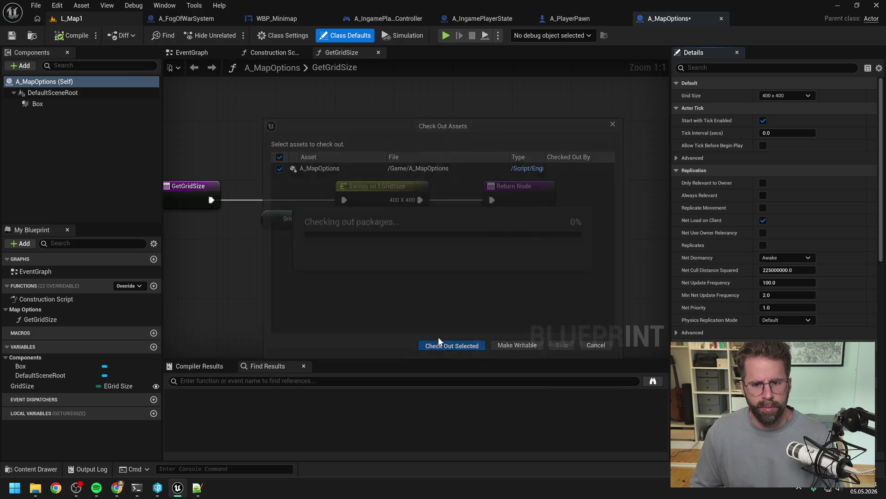
click(82, 18)
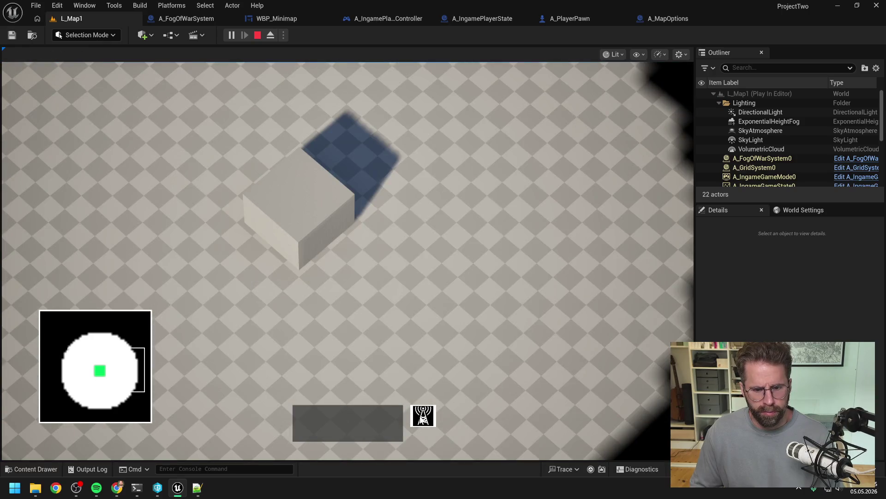
click(422, 418)
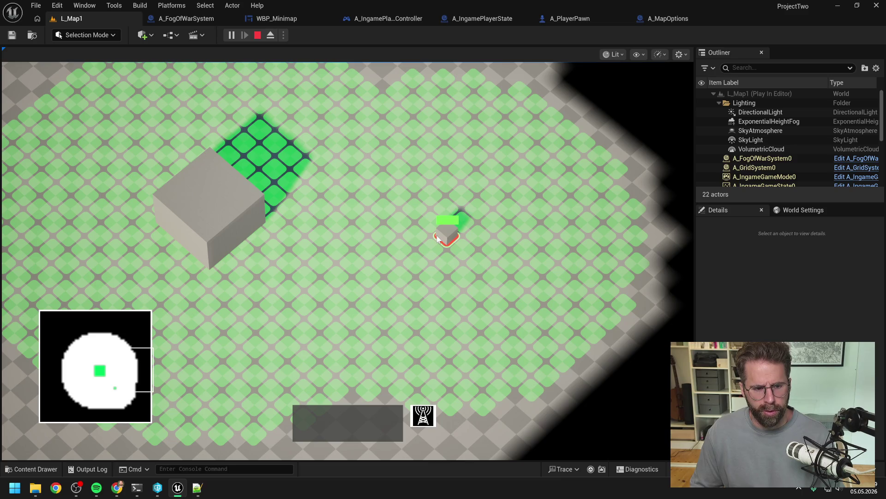
key(d)
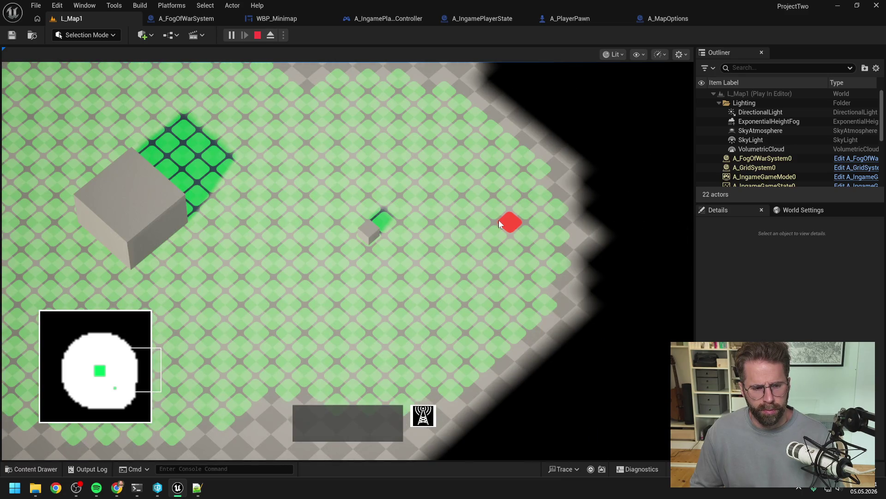
right_click(491, 222)
key(Escape)
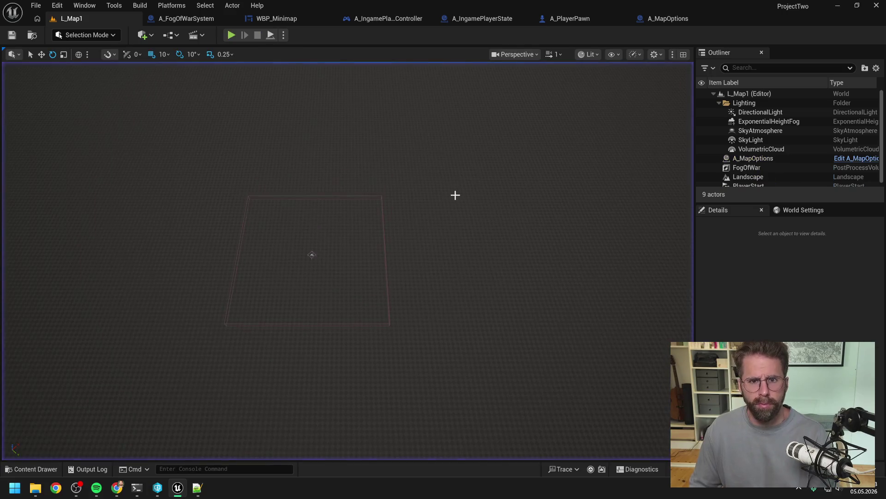
In the WBP_Minimap Designer, select both StructuresImage and FogOfWarImage.
click(289, 18)
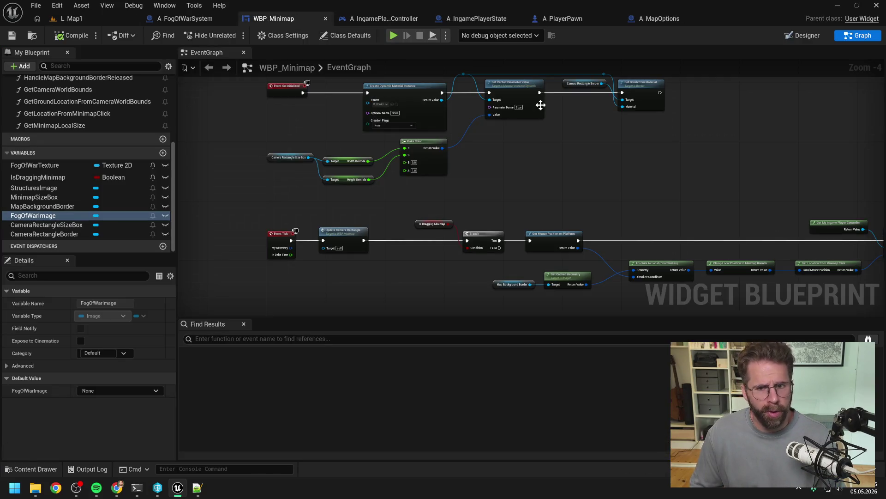
click(804, 35)
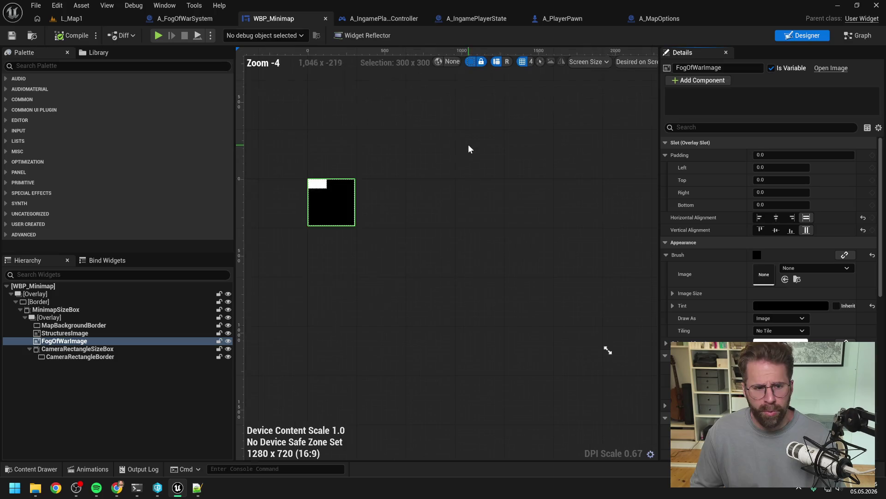
click(82, 333)
click(82, 341)
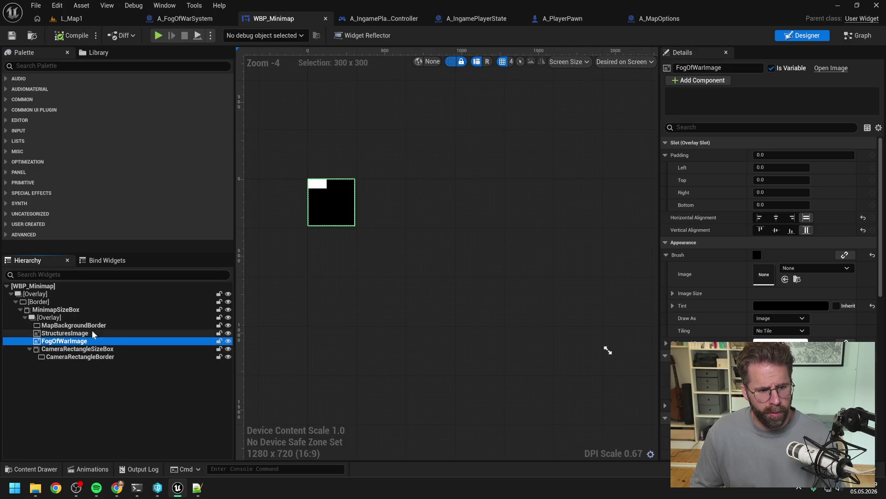
click(84, 334)
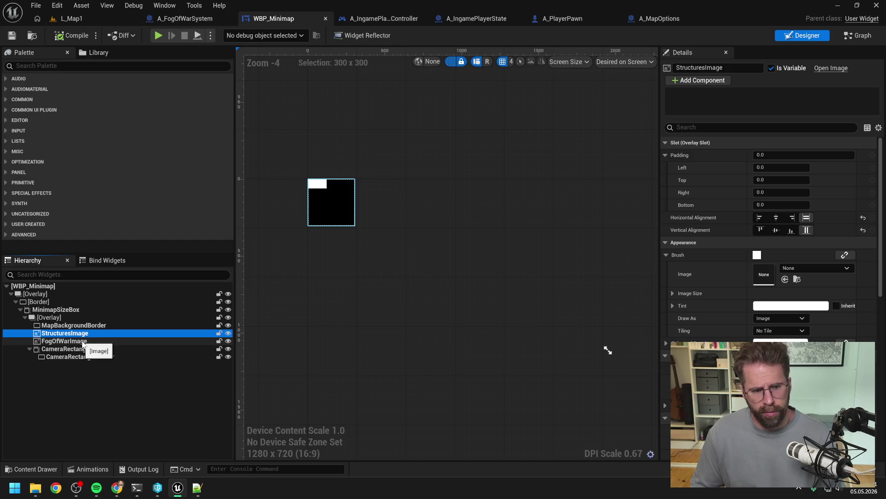
ctrl+click(83, 342)
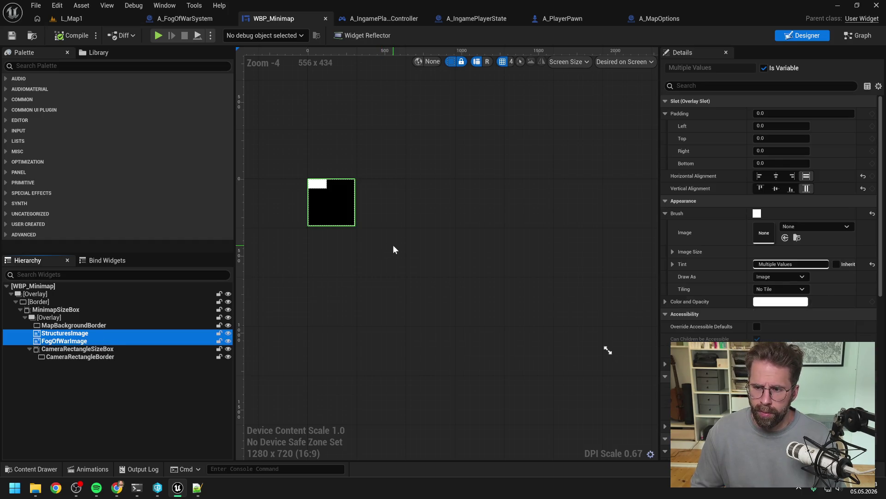
Set the Render Transform Angle of both images to 45.
click(739, 86)
text(tender)
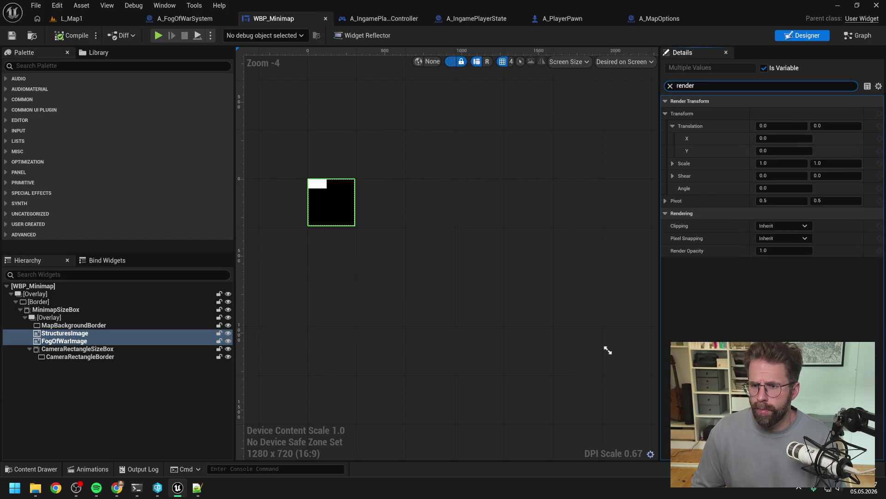
click(784, 188)
text(-45)
key(BackSpace)
key(BackSpace)
key(BackSpace)
text(54)
key(BackSpace)
key(BackSpace)
text(45)
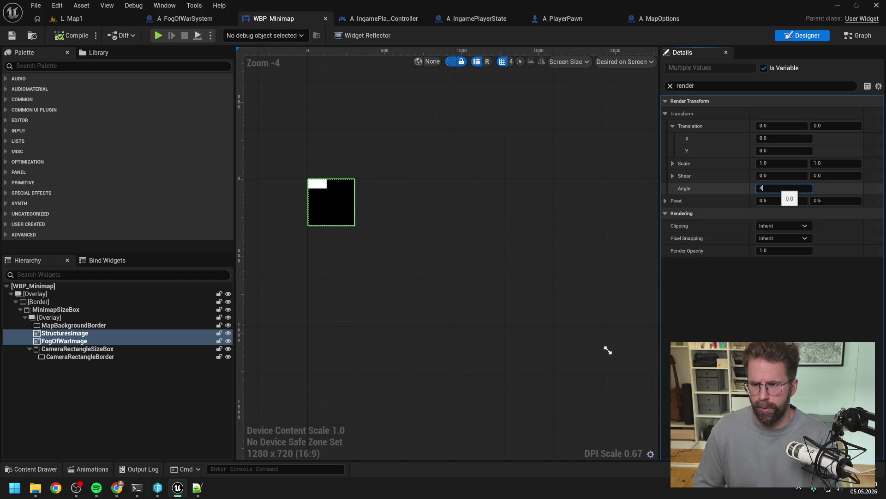
key(Return)
Compile and save WBP_Minimap, checking out the asset.
click(71, 35)
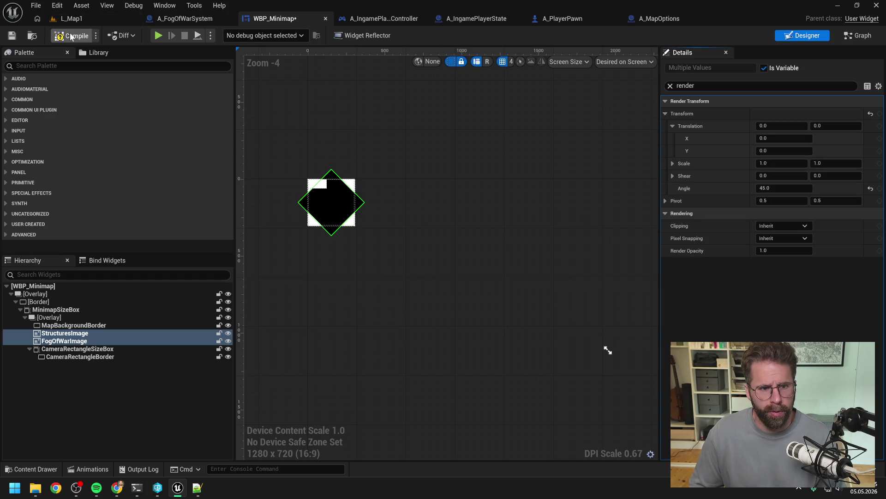
key(ctrl+s)
click(451, 344)
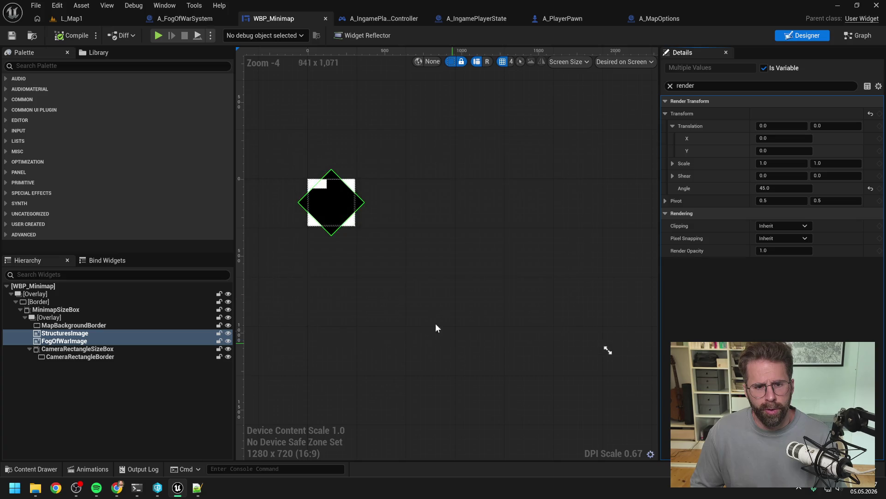
scroll(307, 187, up, 5)
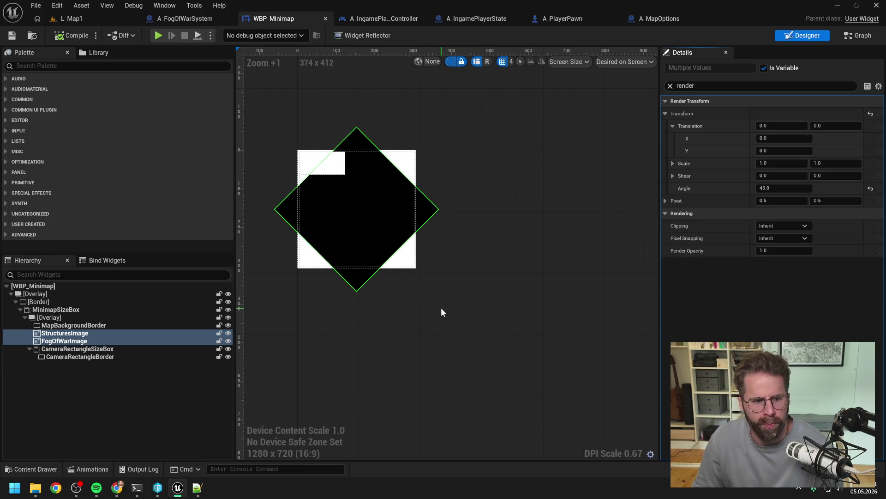
click(118, 23)
Play L_Map1, select two pawns and pan up to compare the diamond minimap, then stop.
click(232, 36)
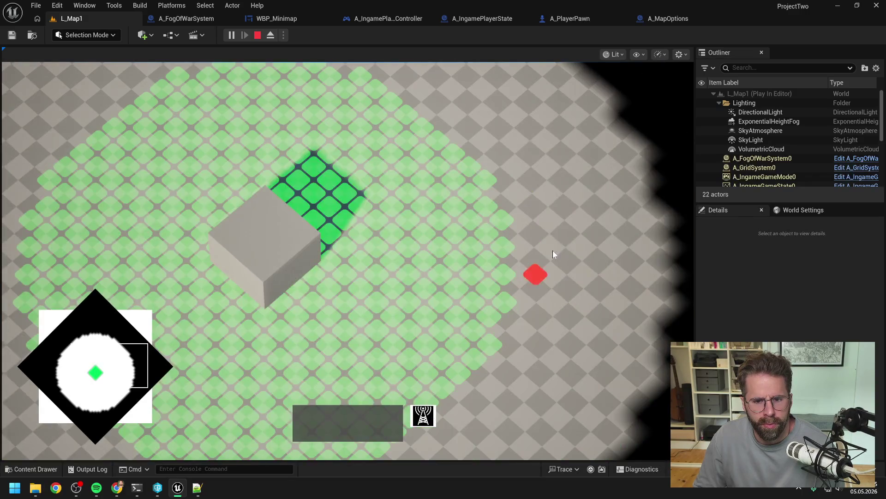
click(505, 248)
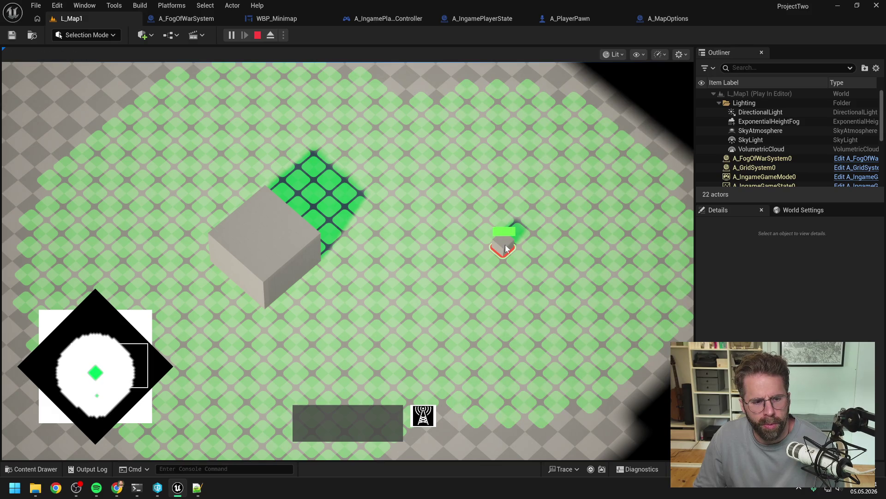
key(w)
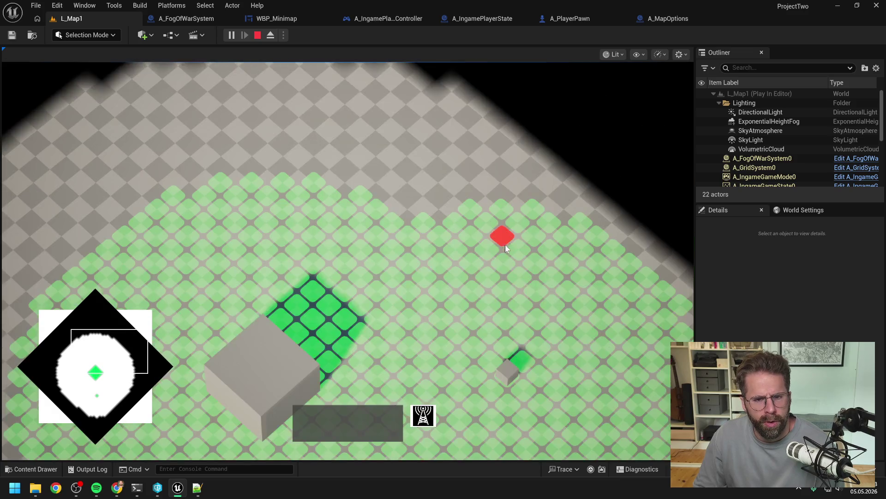
click(357, 203)
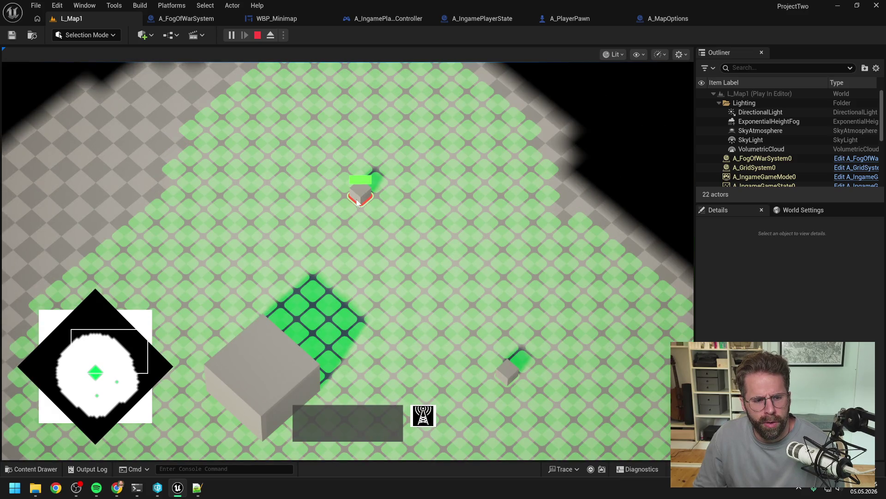
key(Escape)
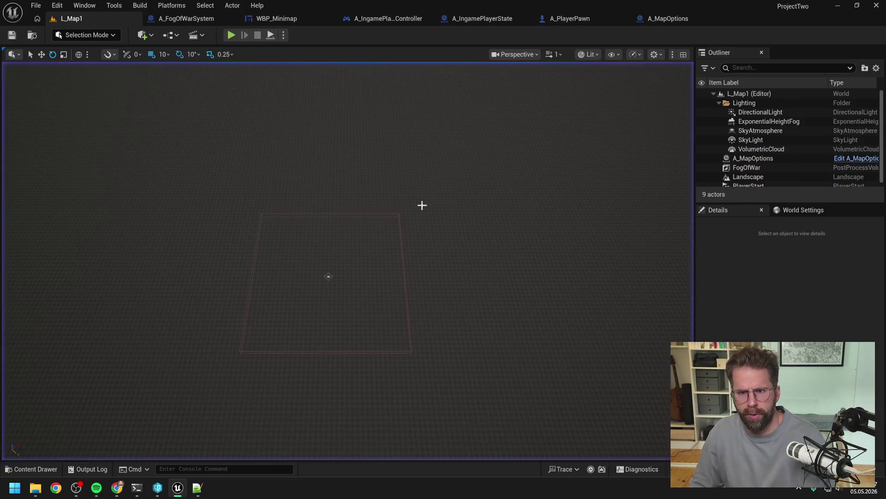
Set the WBP_Minimap images' Render Transform Angle back to 0.
click(295, 18)
click(790, 188)
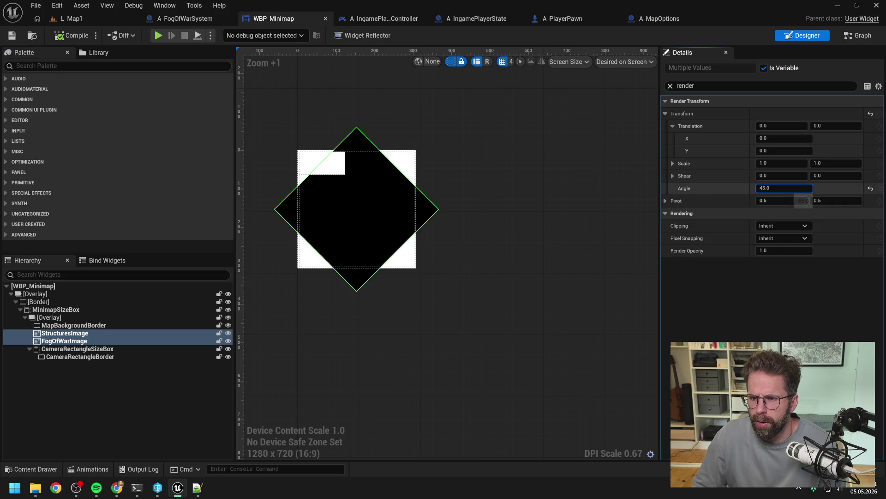
text(0)
key(Return)
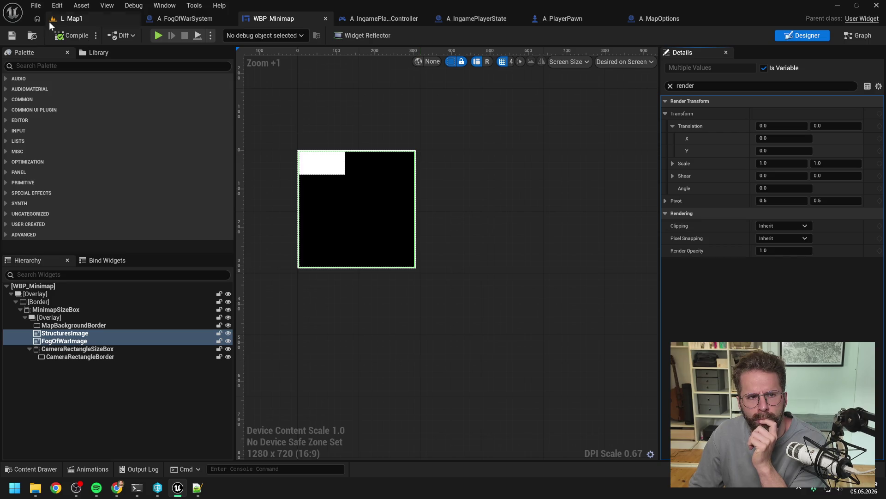
click(67, 19)
Start playing L_Map1 and place a tower on a grid tile.
click(230, 36)
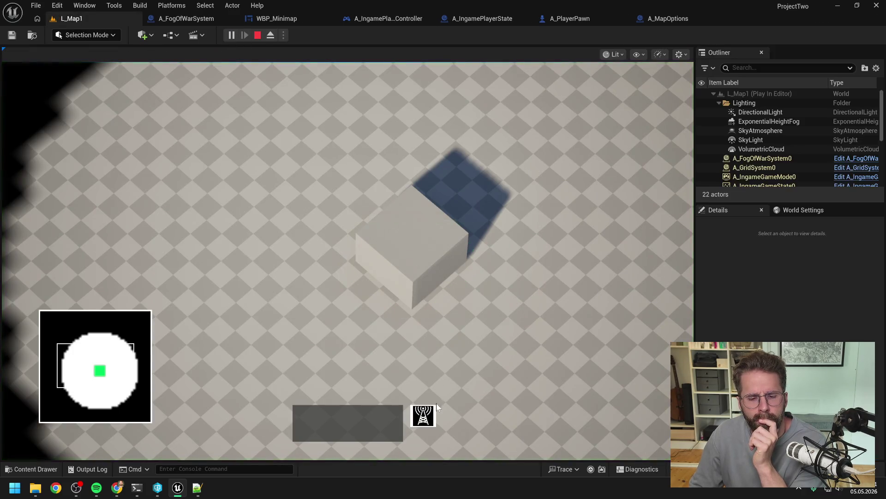
click(429, 419)
key(d)
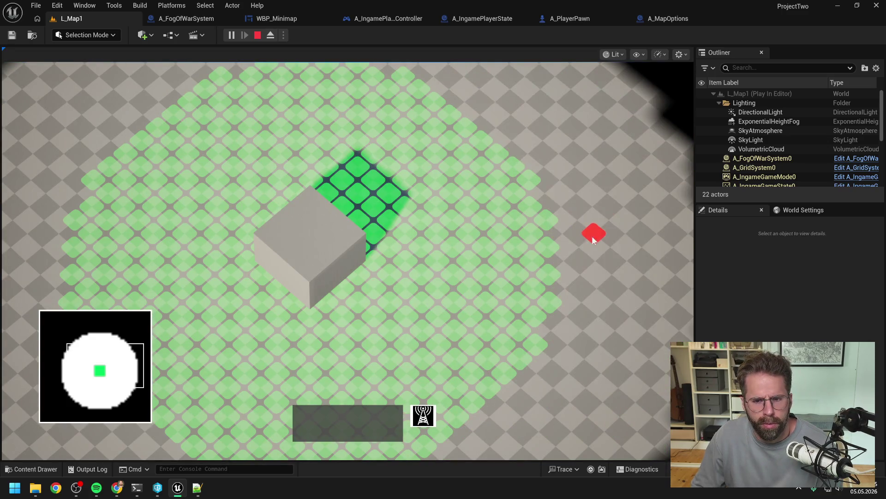
click(549, 248)
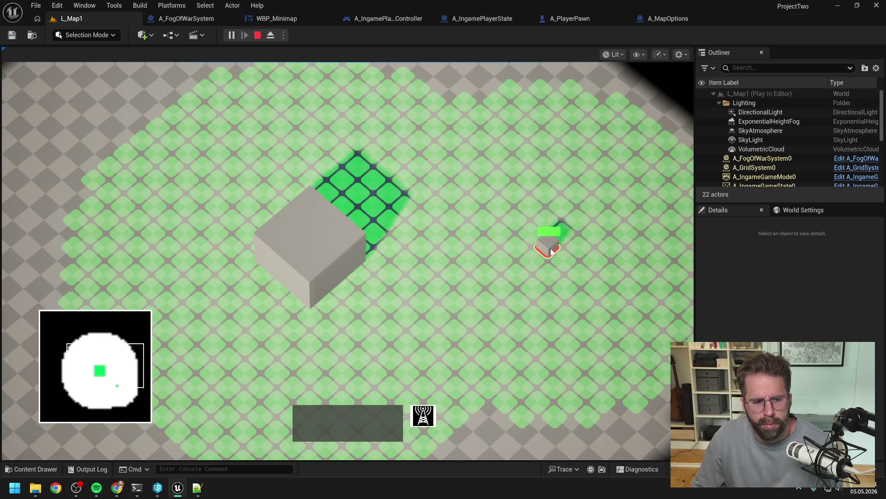
Pan around the map and place units on the green tile and two other tiles.
key(d)
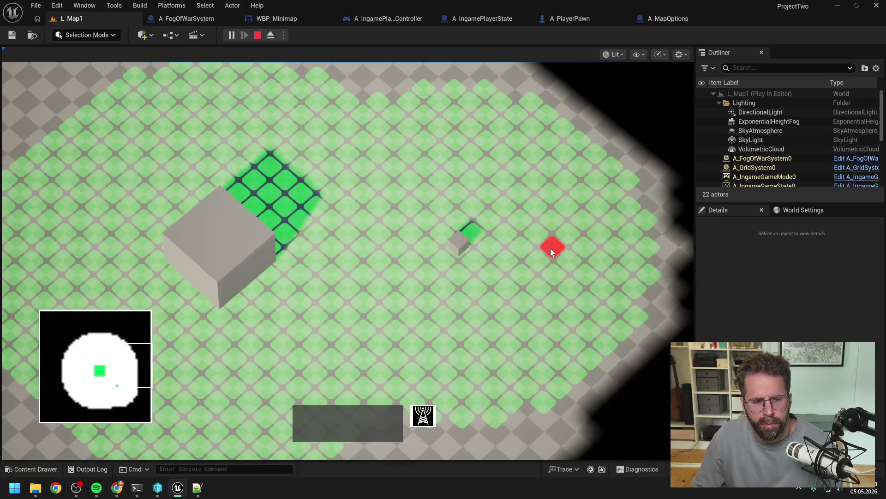
key(d)
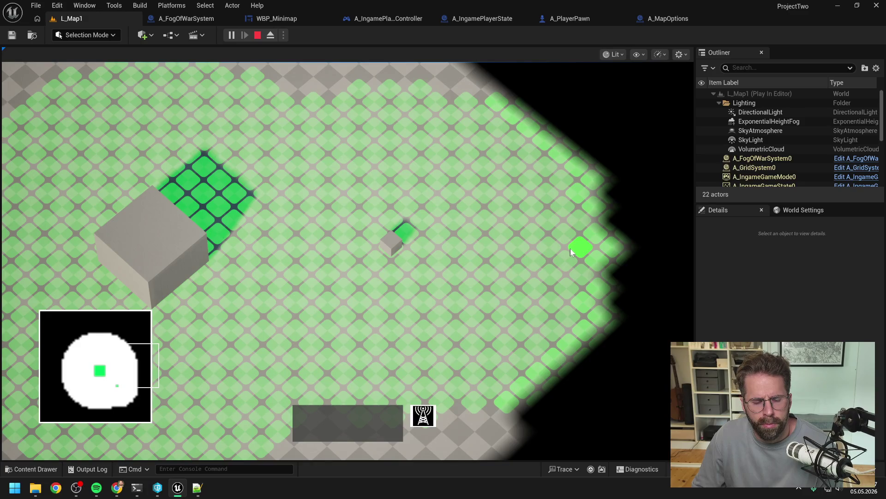
click(570, 248)
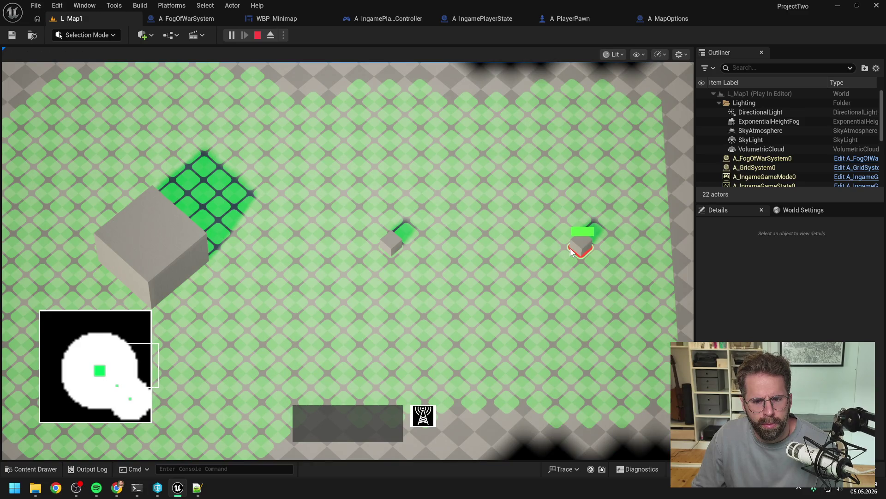
key(s)
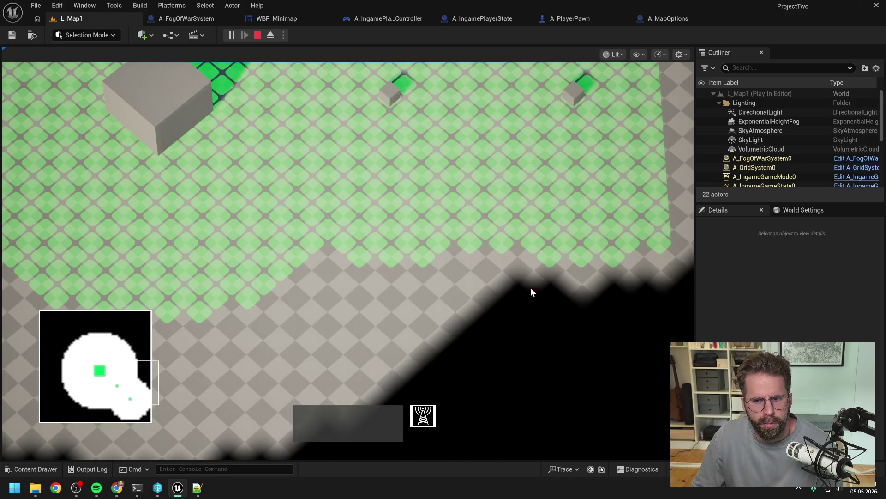
scroll(530, 287, down, 2)
key(w)
key(d)
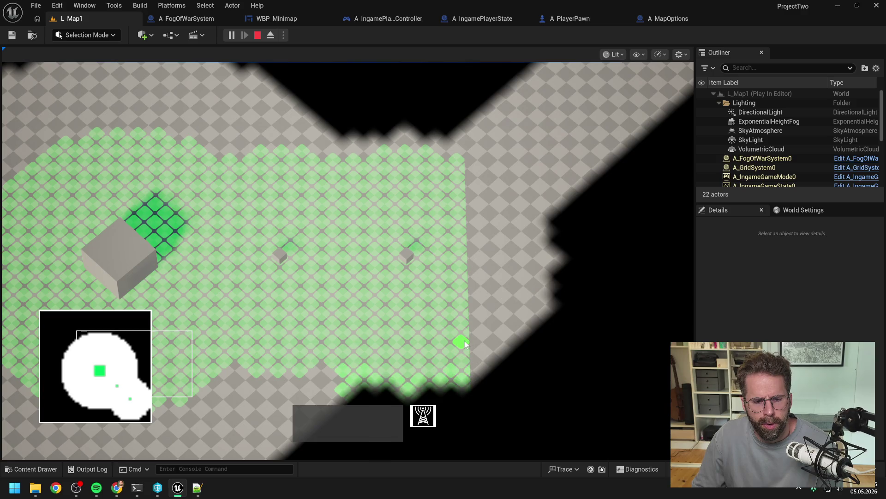
key(a)
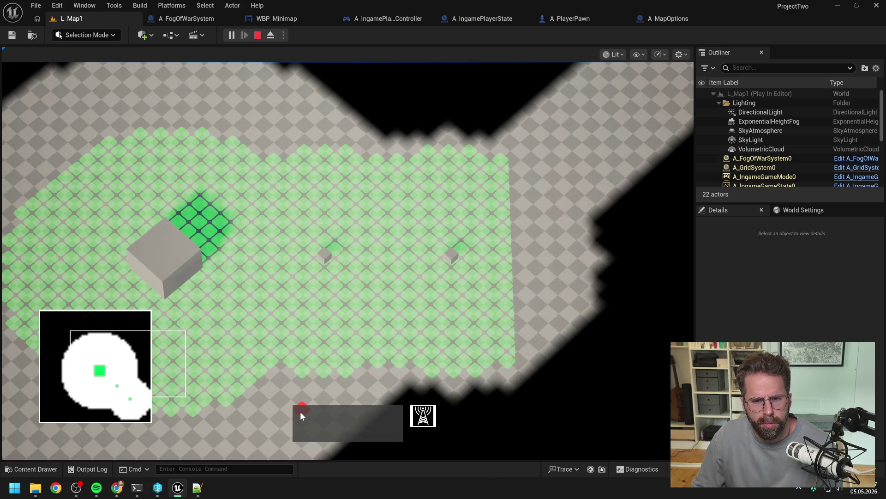
click(348, 370)
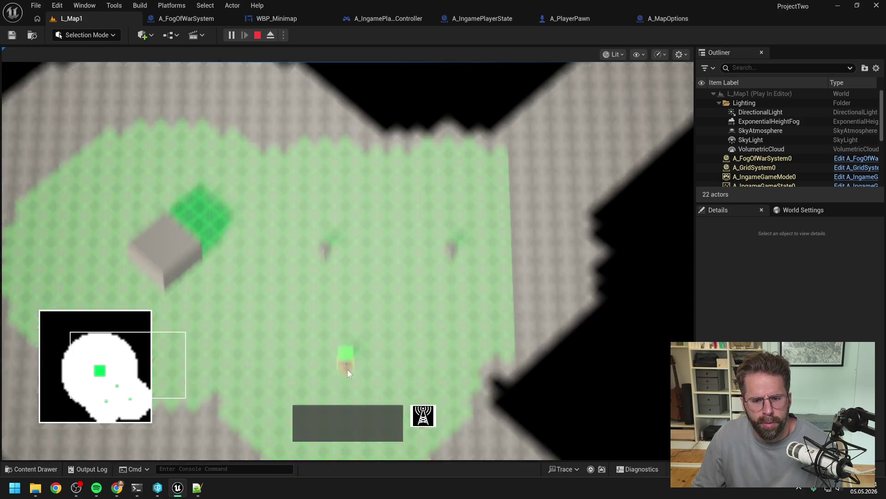
key(s)
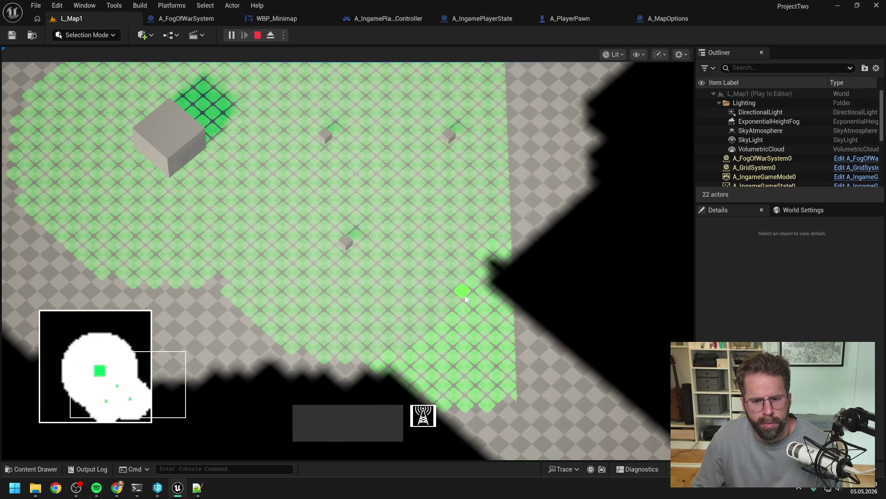
click(464, 296)
Place more units near the fog edge and on the left side, then stop playing.
click(486, 406)
key(s)
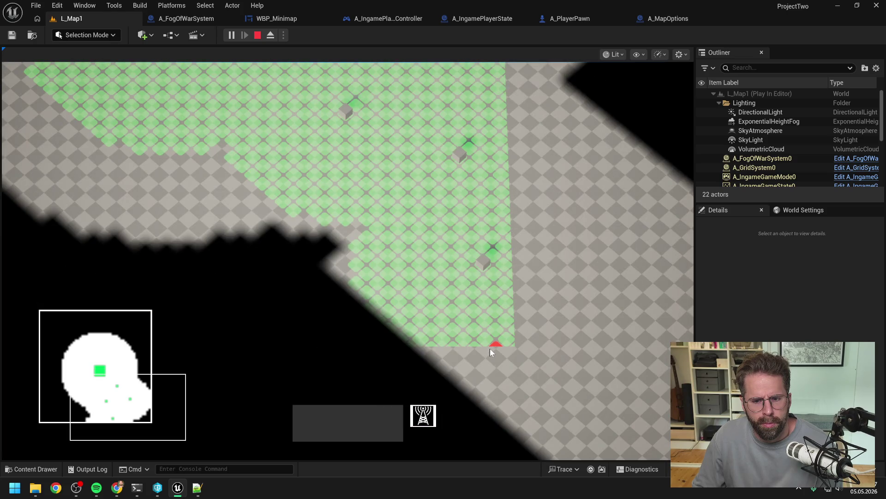
click(489, 348)
key(w)
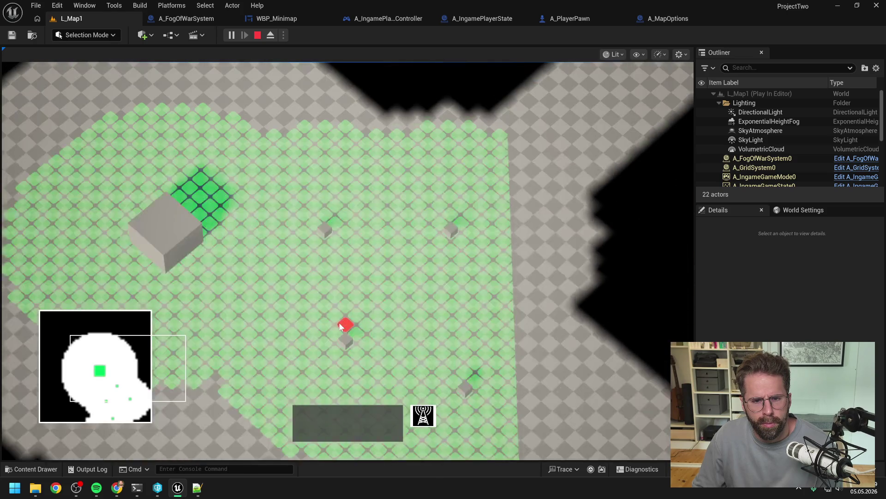
key(a)
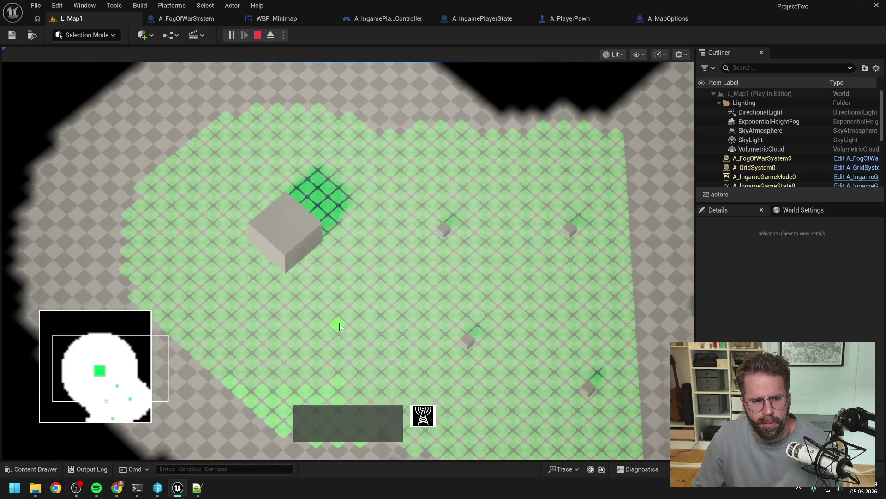
key(s)
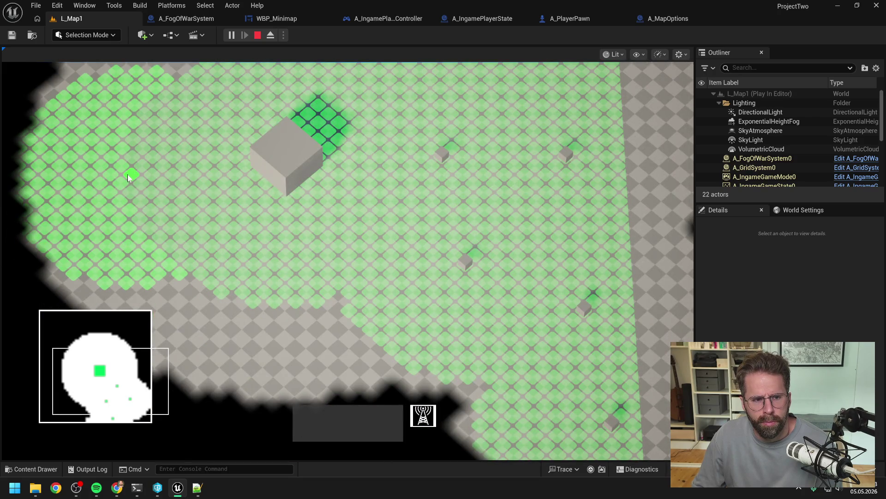
click(129, 175)
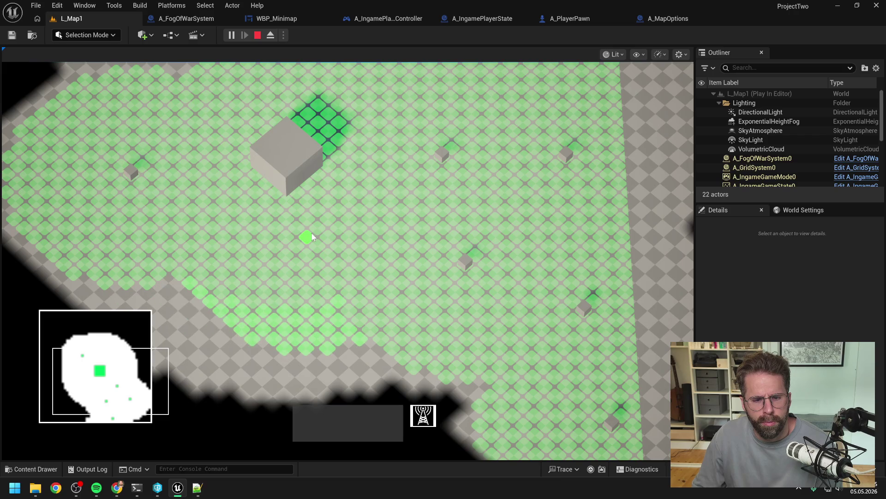
key(d)
key(w)
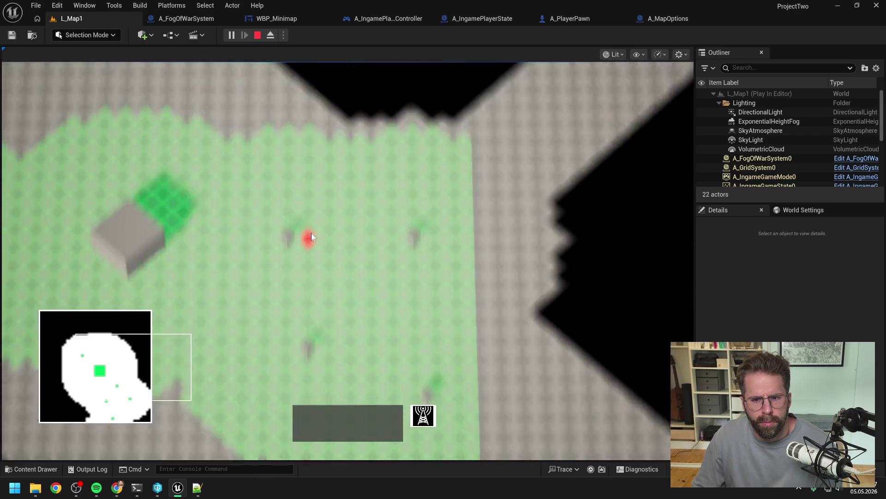
key(a)
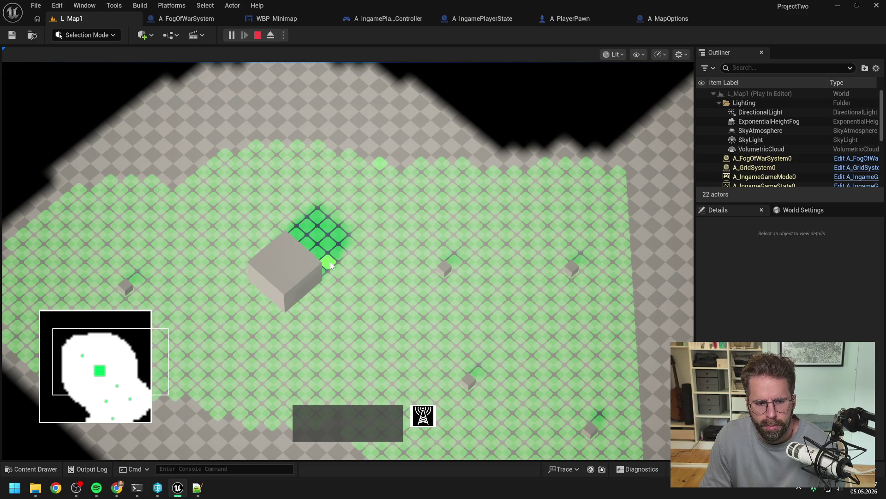
key(Escape)
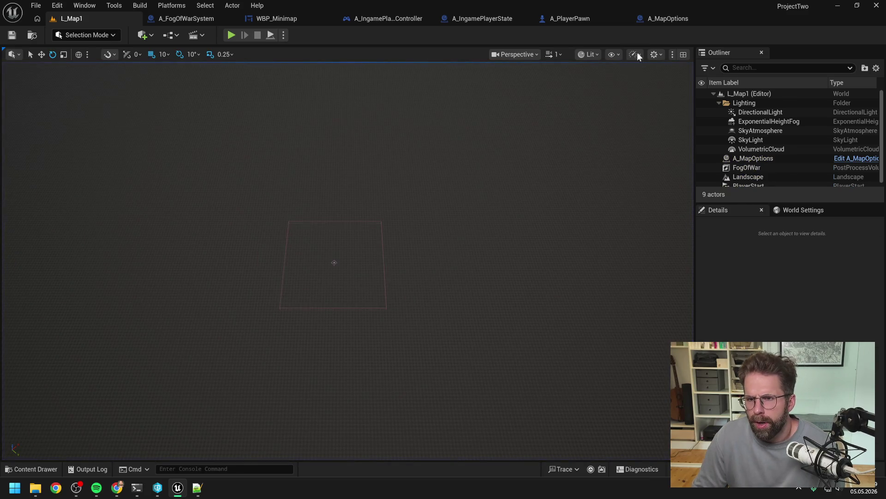
Set the WBP_Minimap images' Render Transform Angle to -45 and launch a play session.
click(668, 18)
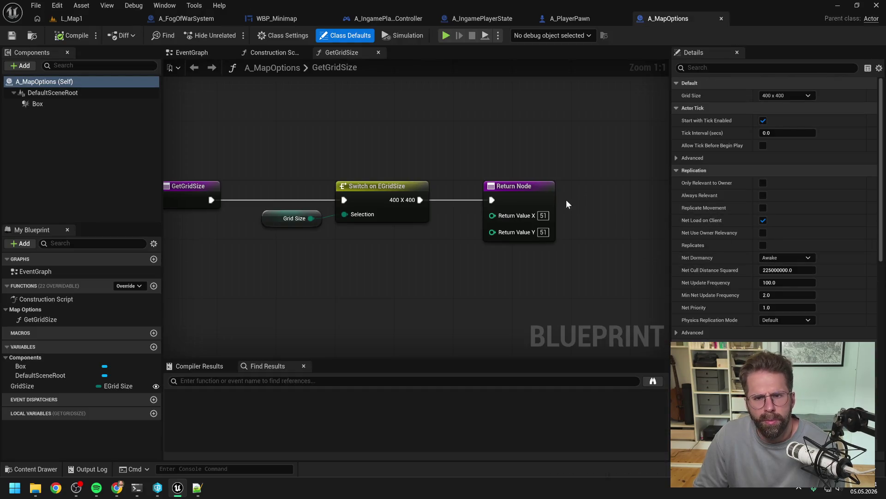
click(268, 18)
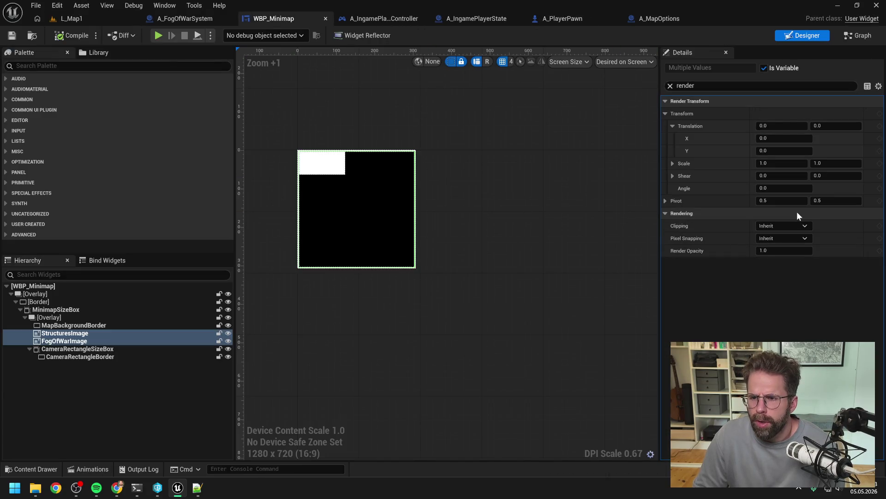
click(783, 188)
text(-45)
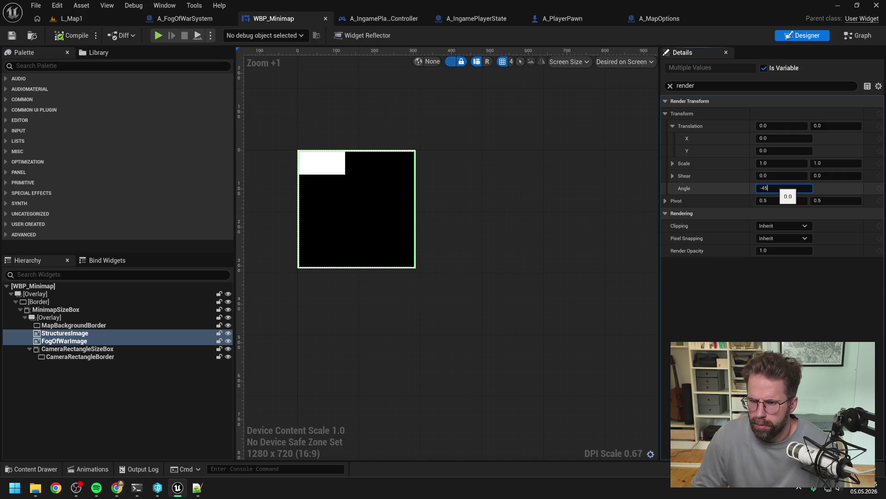
key(Return)
click(63, 38)
click(90, 17)
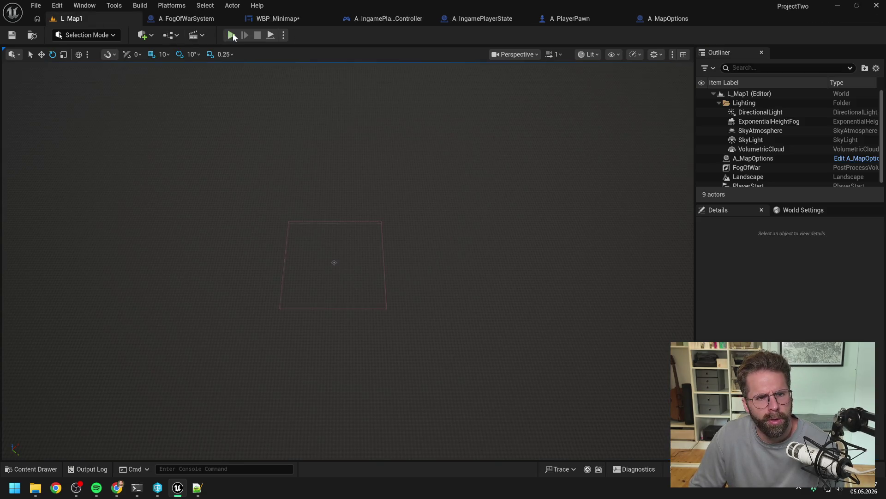
Place two units near the fog edge, then zoom out and pan to check the -45° minimap.
click(232, 35)
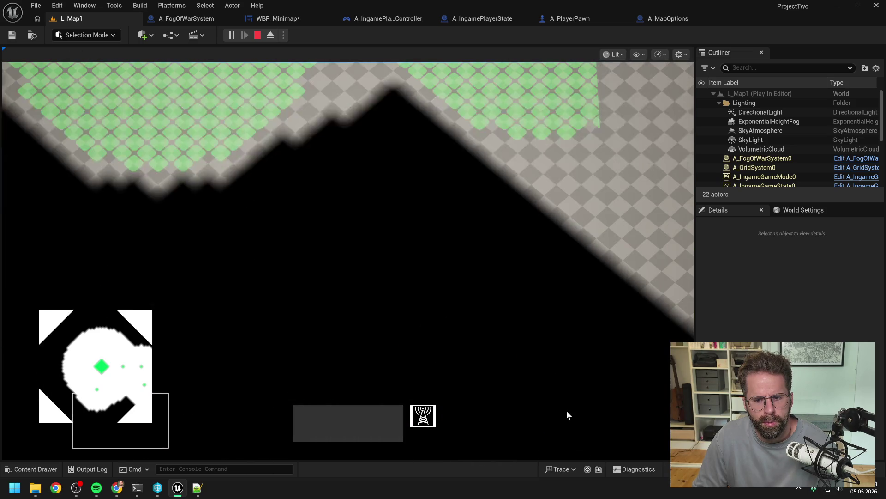
click(567, 136)
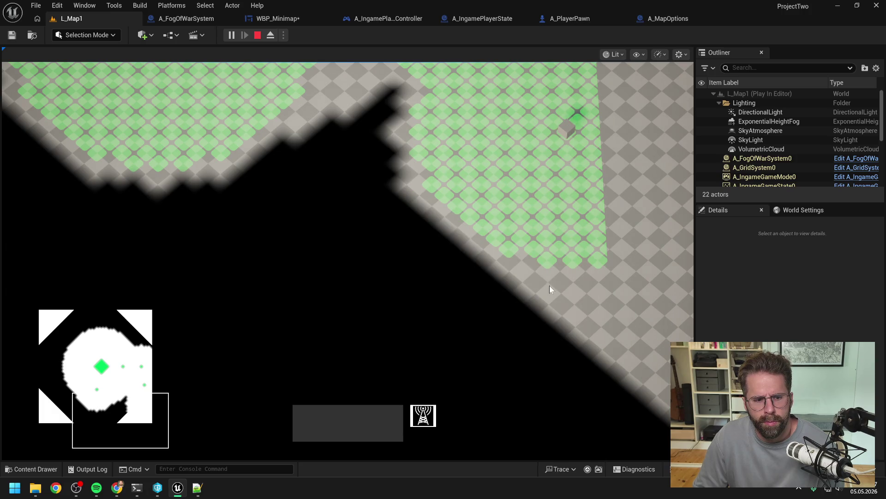
click(547, 261)
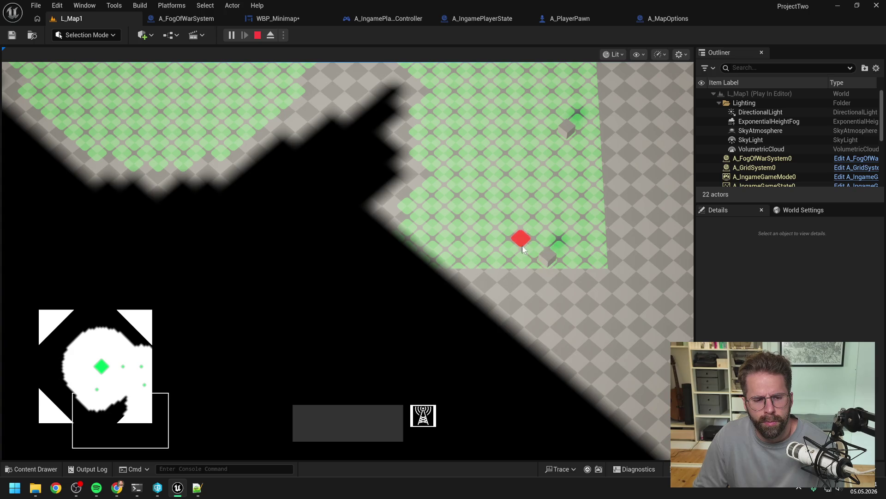
scroll(531, 254, down, 3)
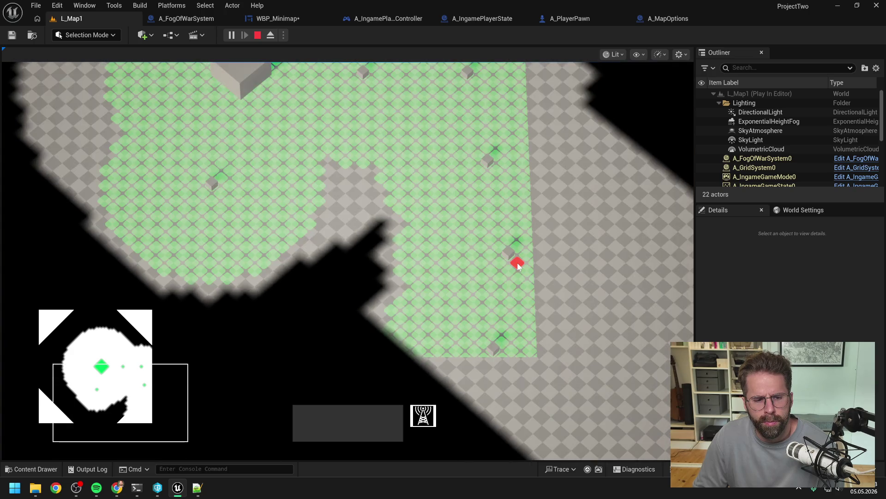
key(w)
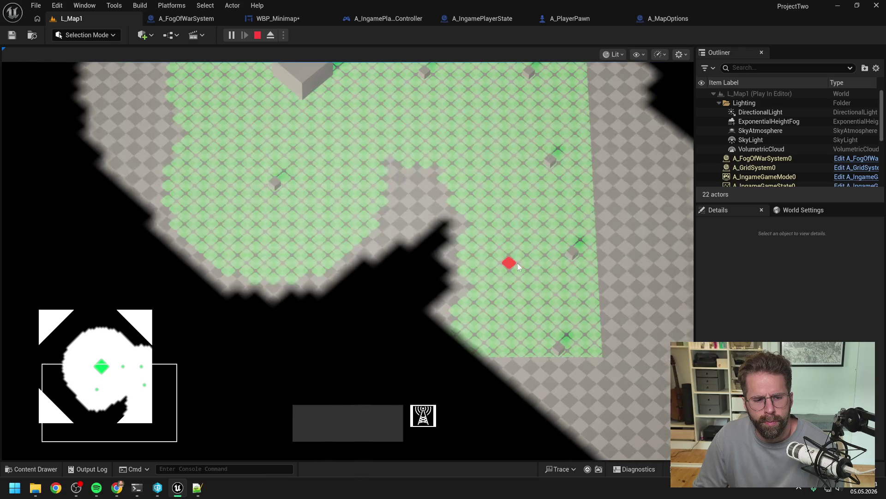